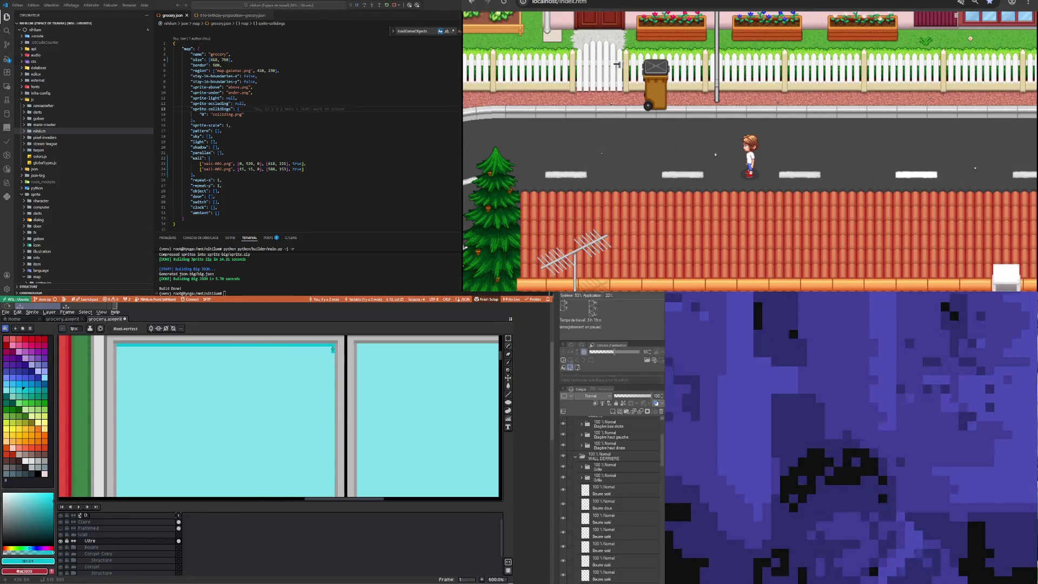
Undo the last pencil stroke and redraw a thicker teal band along the top of the glass
key("ctrl+z")
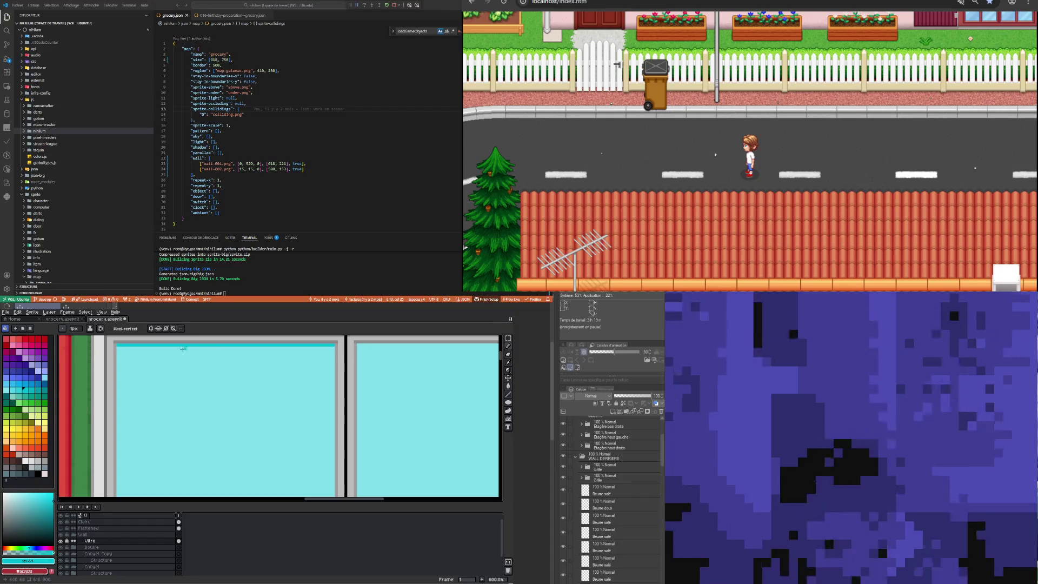
left_click_drag(118, 348, 330, 347)
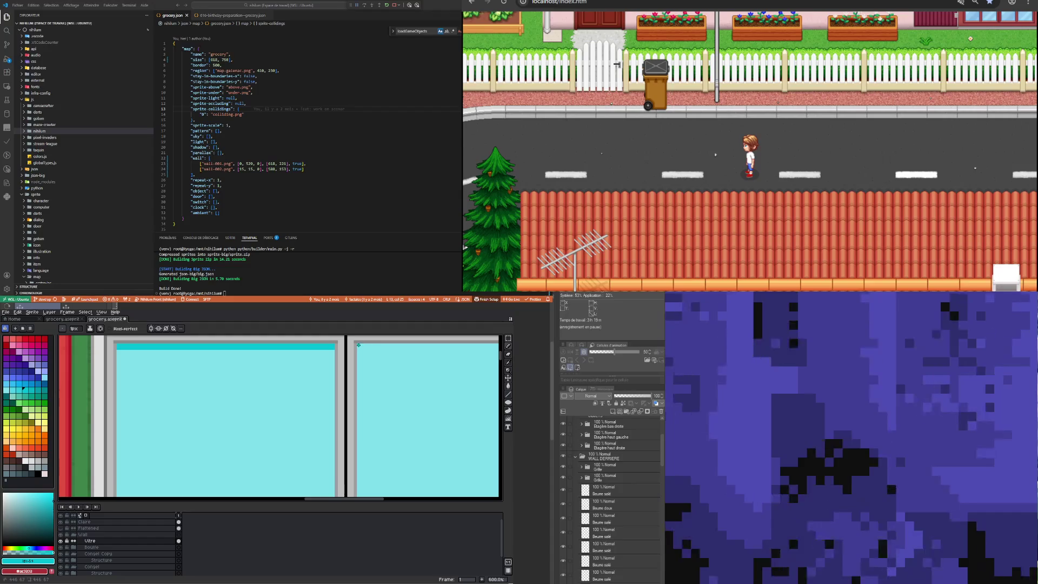
scroll(359, 345, "down", 2)
scroll(368, 357, "up", 2)
scroll(378, 373, "up", 2)
scroll(386, 382, "up", 1)
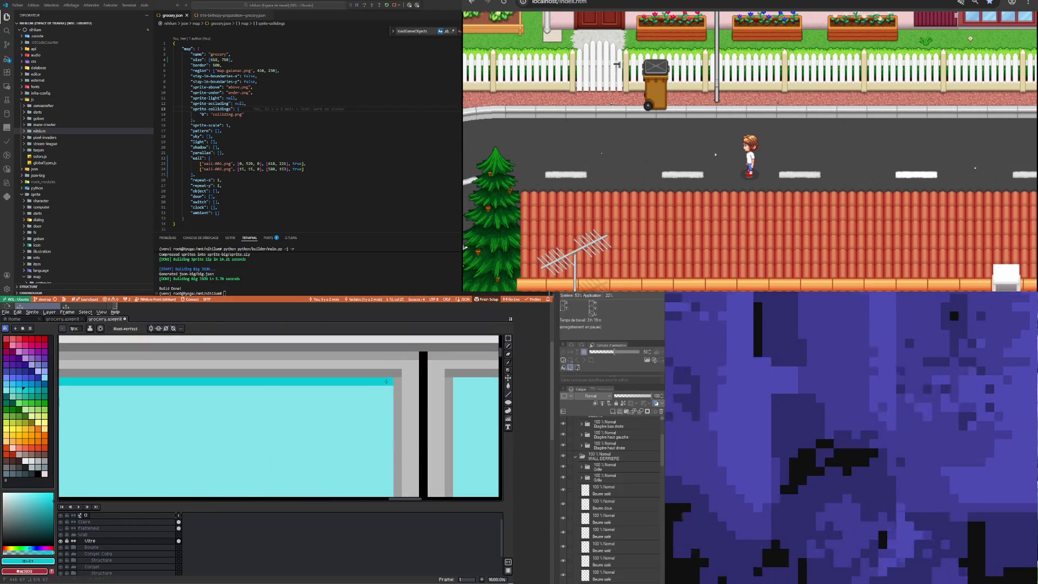
Zoom in and out repeatedly to inspect the three-pane window and the red door
scroll(386, 391, "down", 3)
scroll(139, 388, "up", 3)
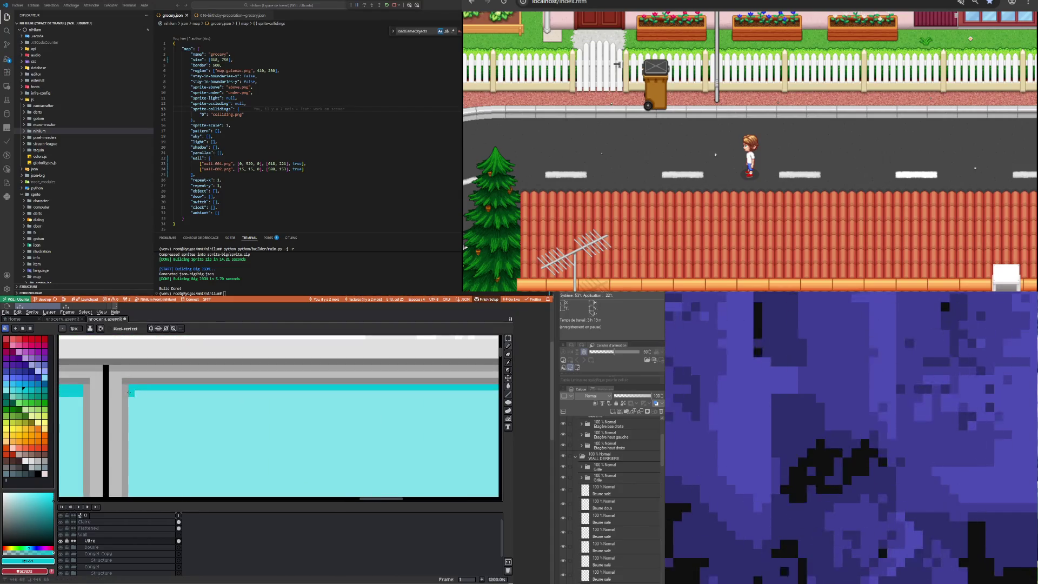
scroll(375, 408, "down", 3)
scroll(394, 390, "up", 3)
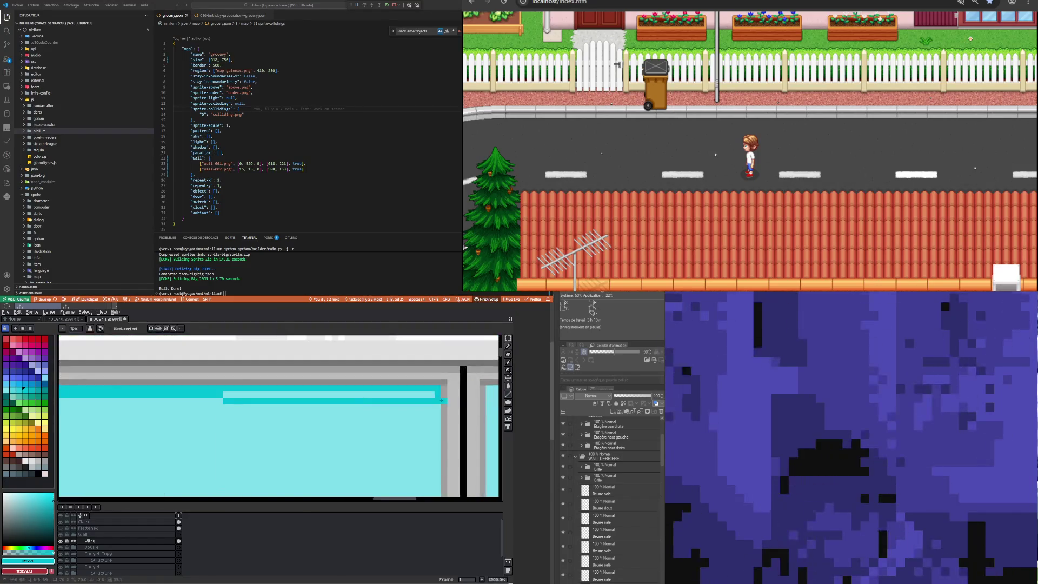
scroll(394, 390, "down", 3)
scroll(290, 381, "up", 1)
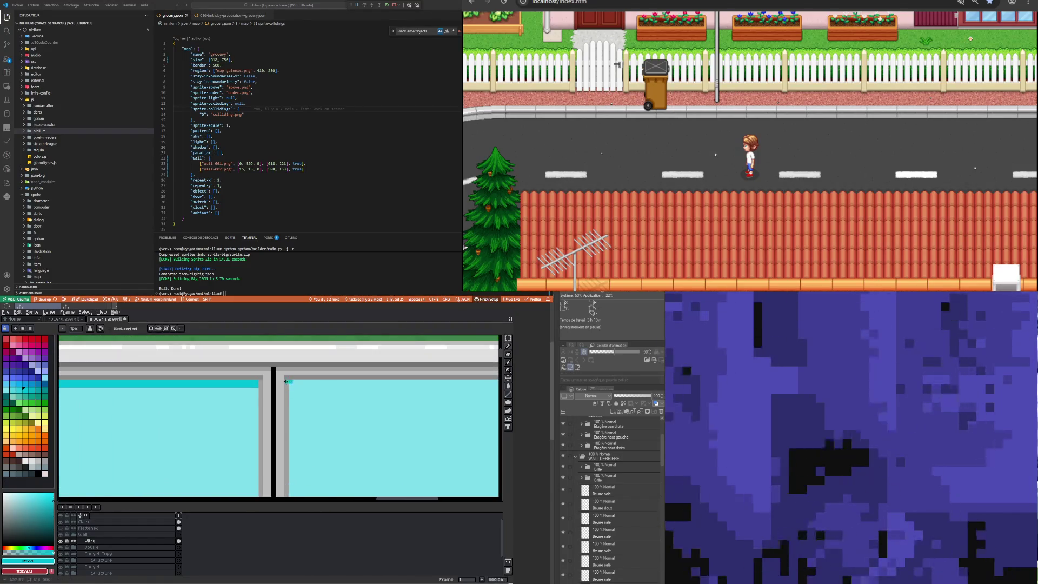
scroll(285, 381, "down", 3)
scroll(380, 382, "up", 4)
scroll(383, 385, "down", 3)
scroll(186, 387, "up", 3)
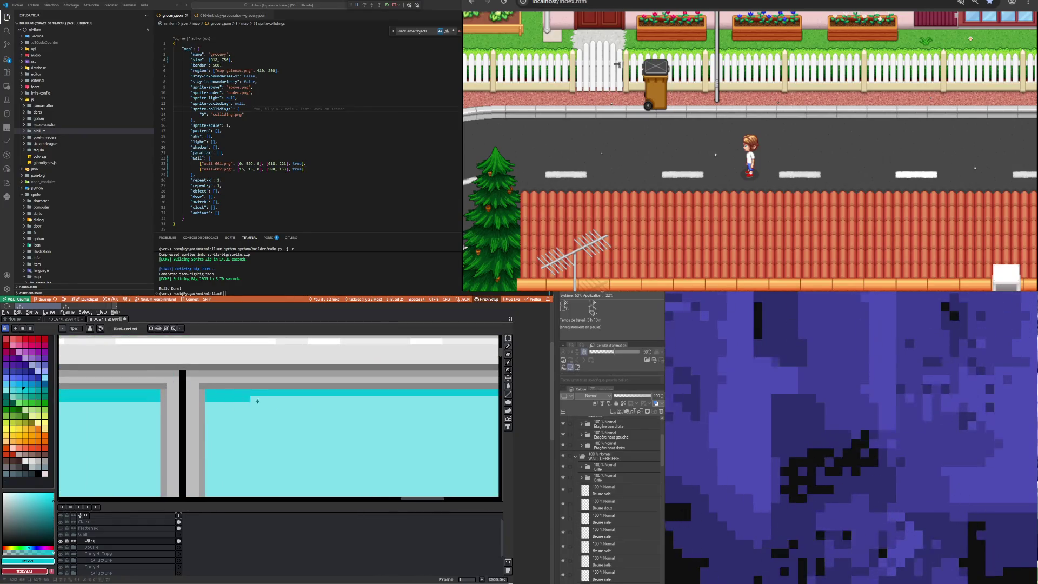
scroll(236, 400, "down", 3)
scroll(366, 386, "up", 3)
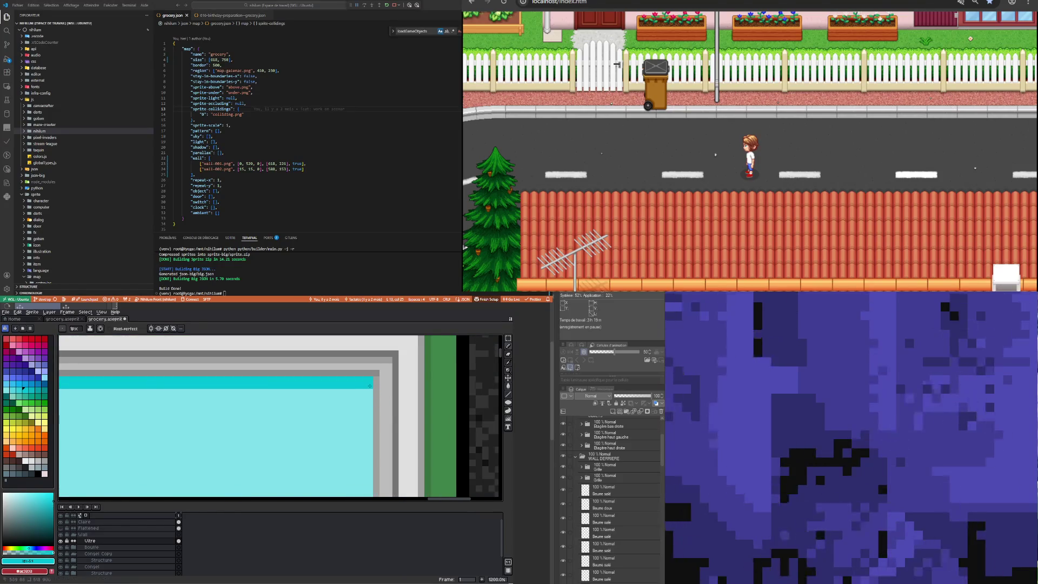
scroll(370, 385, "down", 2)
scroll(370, 385, "down", 1)
scroll(321, 441, "up", 2)
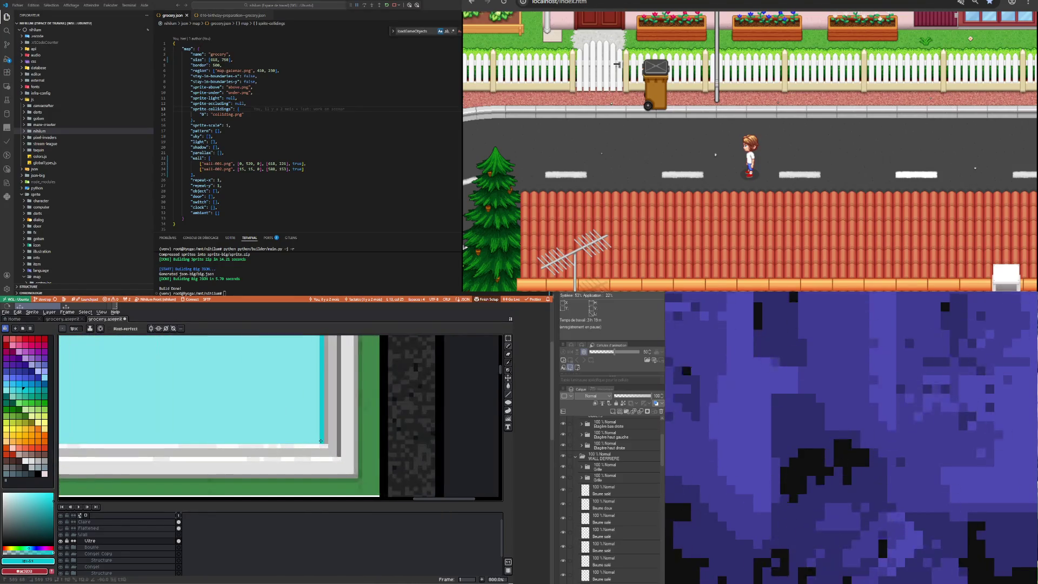
scroll(138, 441, "down", 3)
scroll(98, 434, "up", 2)
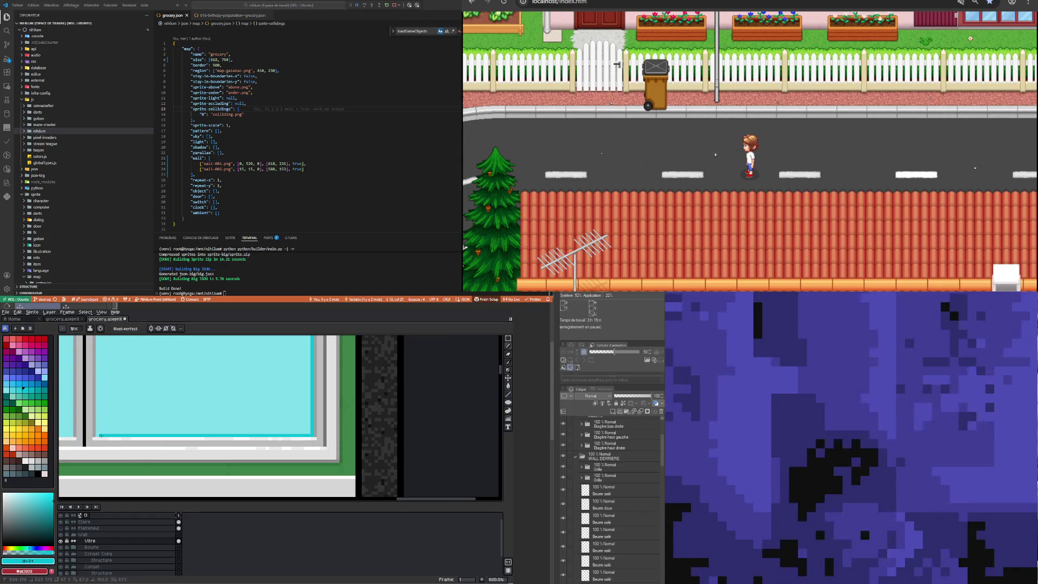
scroll(98, 434, "down", 4)
scroll(197, 402, "up", 2)
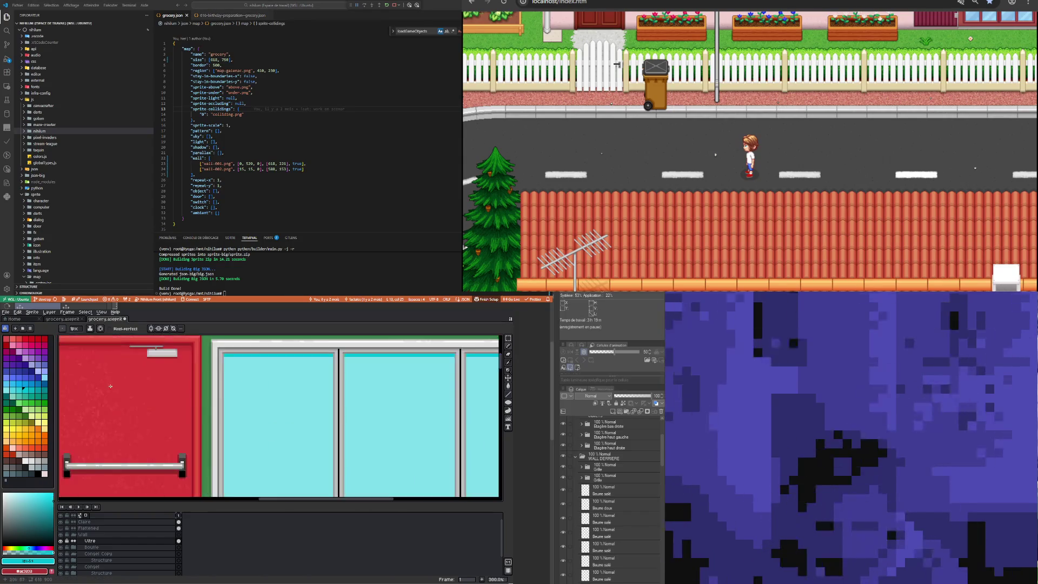
scroll(198, 402, "down", 1)
scroll(198, 402, "down", 1)
scroll(205, 373, "up", 2)
scroll(205, 362, "up", 2)
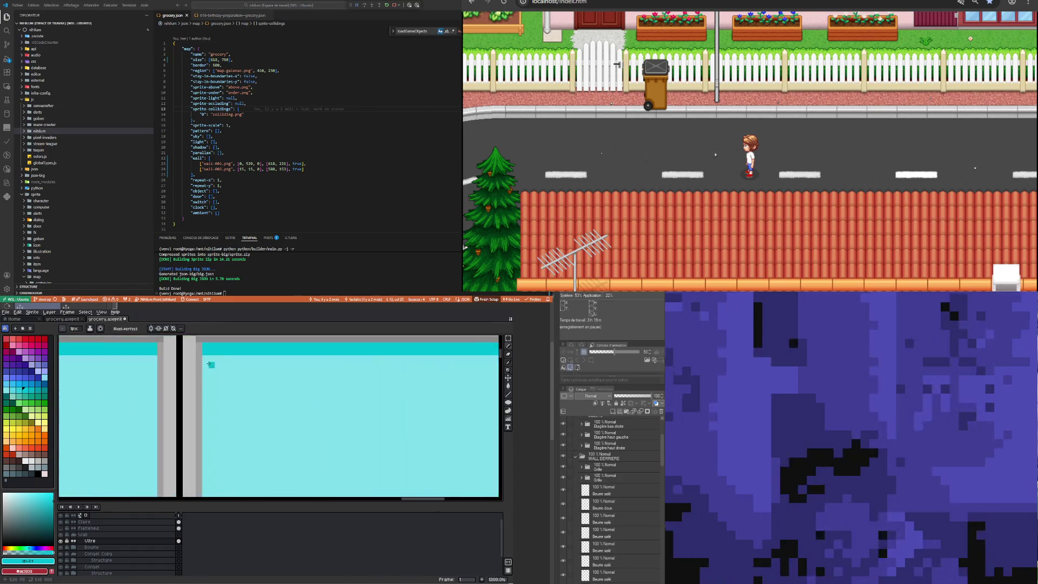
scroll(205, 362, "down", 4)
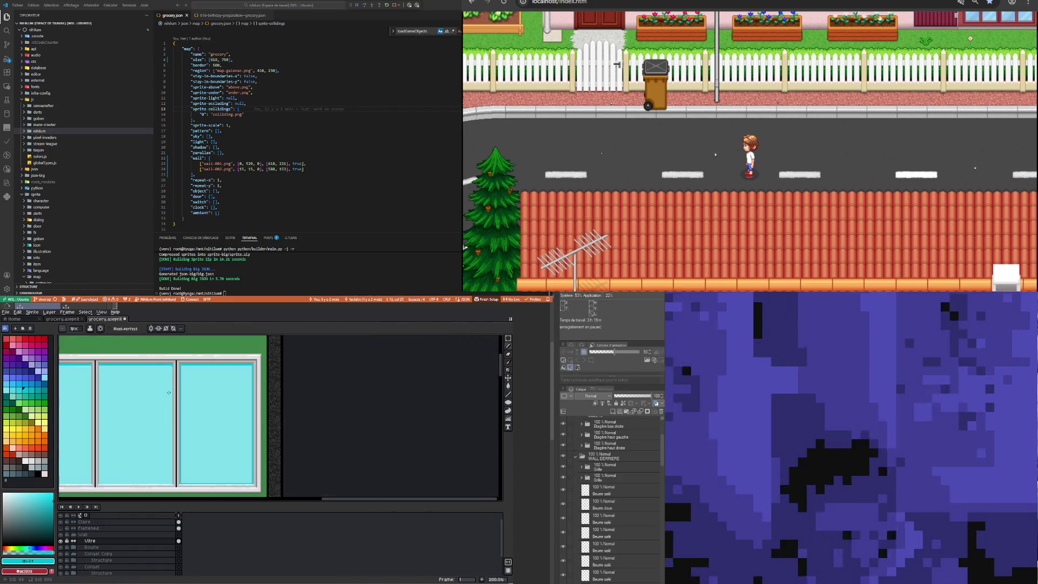
scroll(164, 483, "up", 2)
scroll(157, 476, "up", 2)
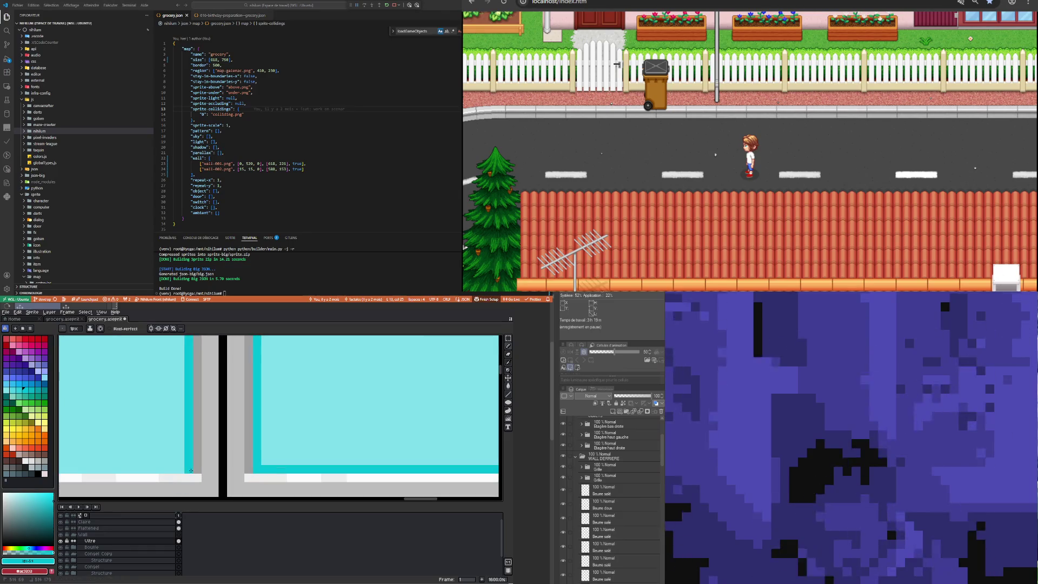
scroll(151, 467, "down", 1)
scroll(151, 468, "down", 2)
scroll(76, 467, "up", 3)
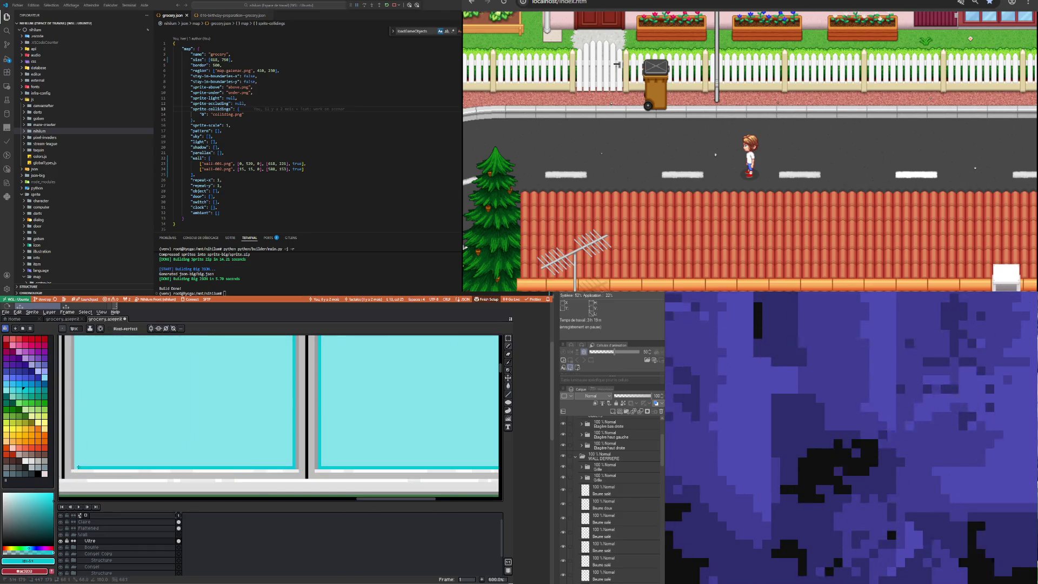
scroll(76, 467, "down", 2)
scroll(97, 432, "up", 2)
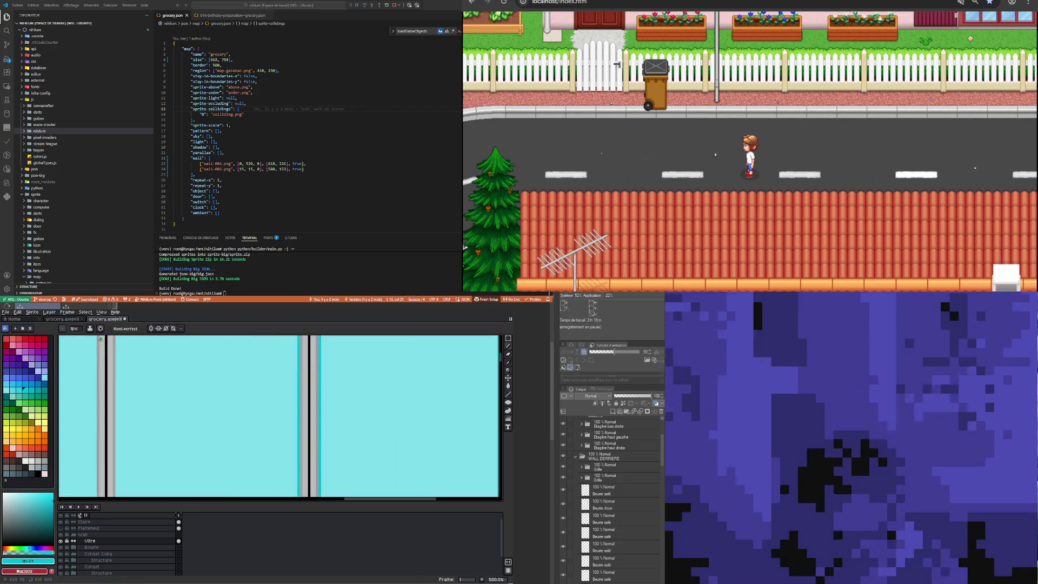
scroll(116, 398, "down", 4)
scroll(116, 398, "up", 2)
scroll(92, 387, "up", 5)
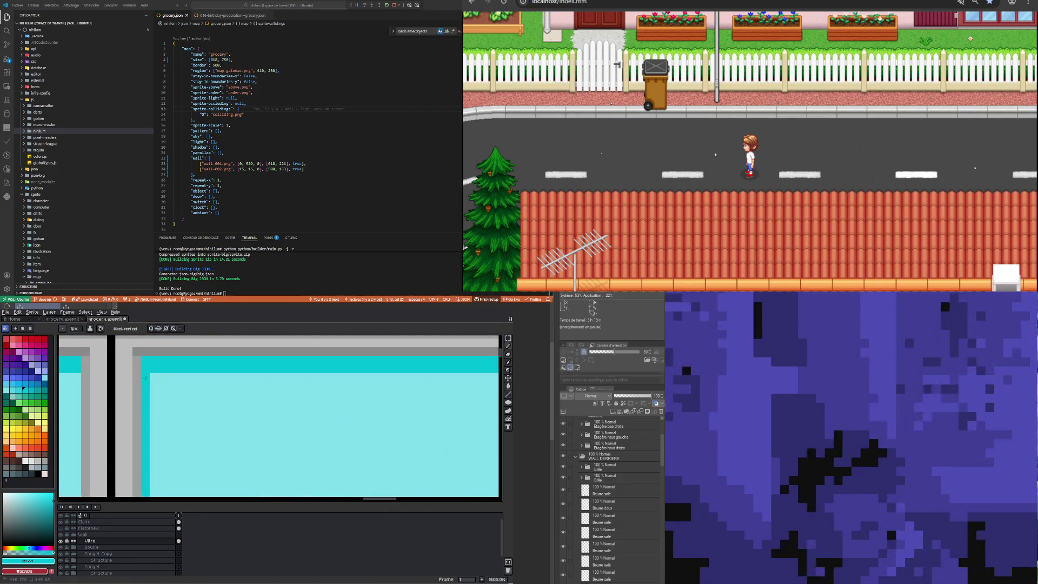
scroll(108, 400, "down", 3)
scroll(151, 427, "down", 2)
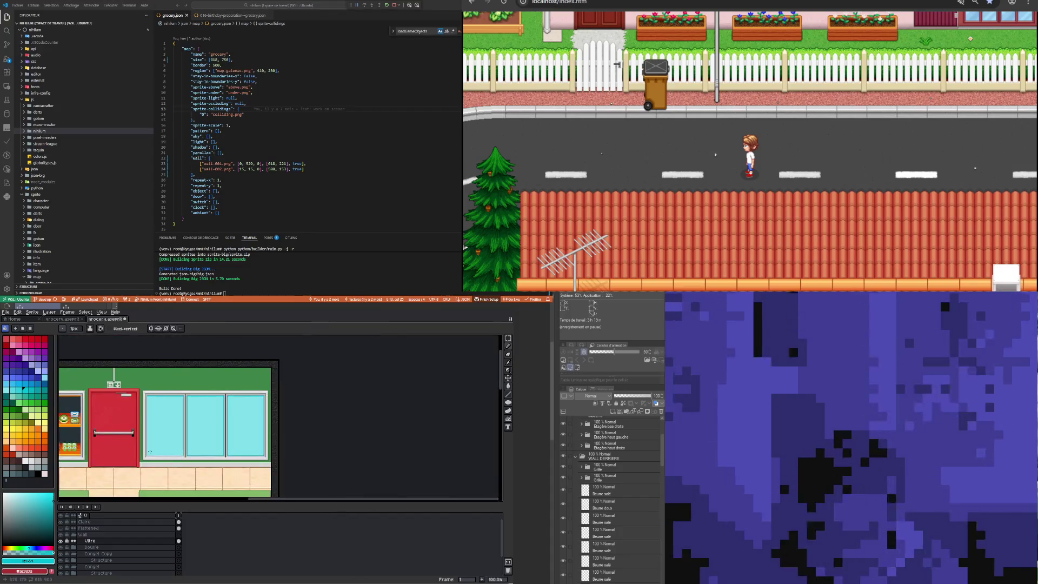
scroll(201, 454, "up", 3)
scroll(200, 455, "up", 3)
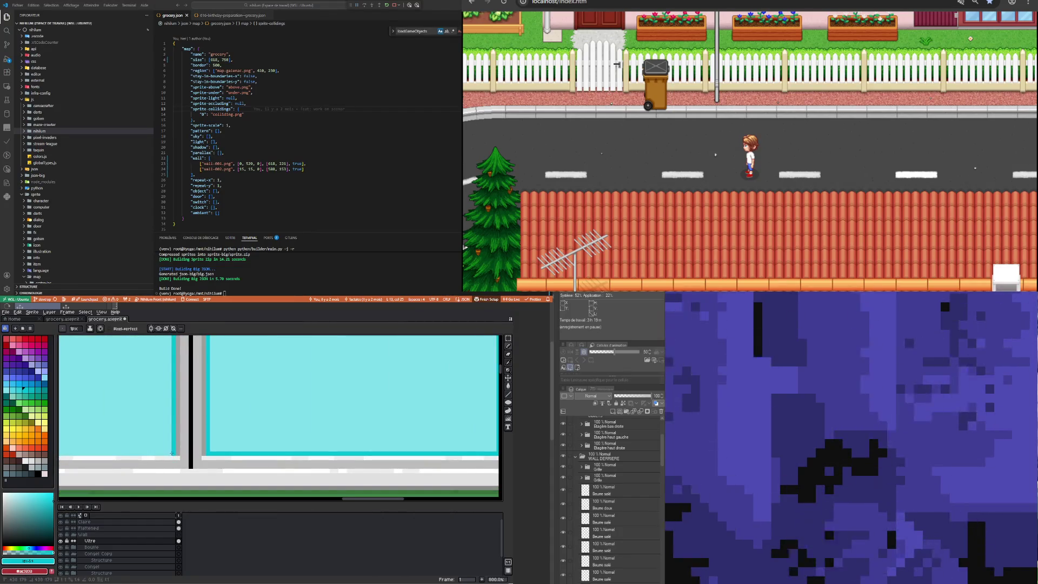
scroll(118, 456, "down", 5)
scroll(117, 456, "up", 3)
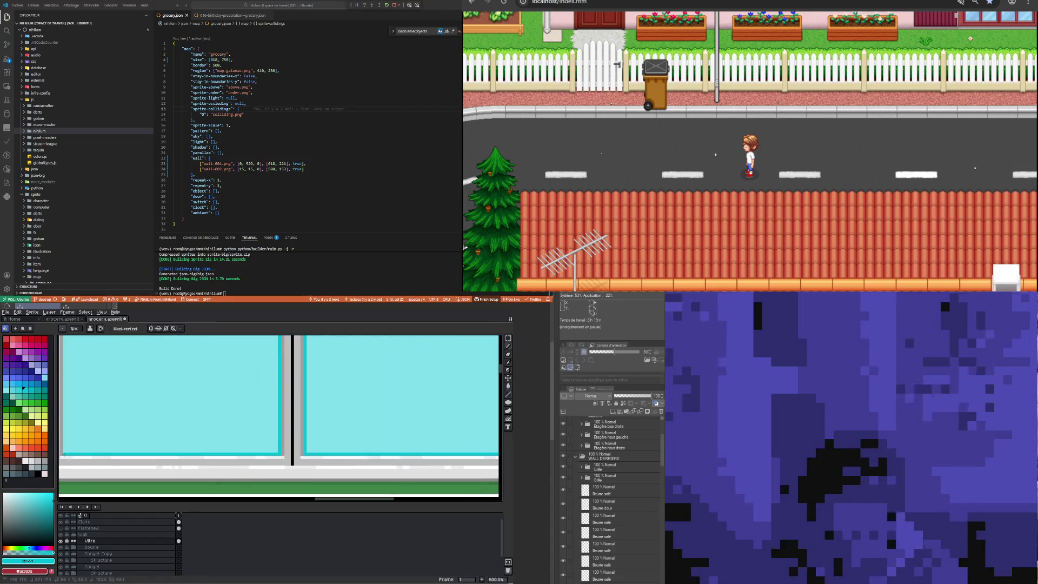
scroll(139, 405, "down", 3)
scroll(139, 405, "down", 2)
scroll(139, 405, "up", 3)
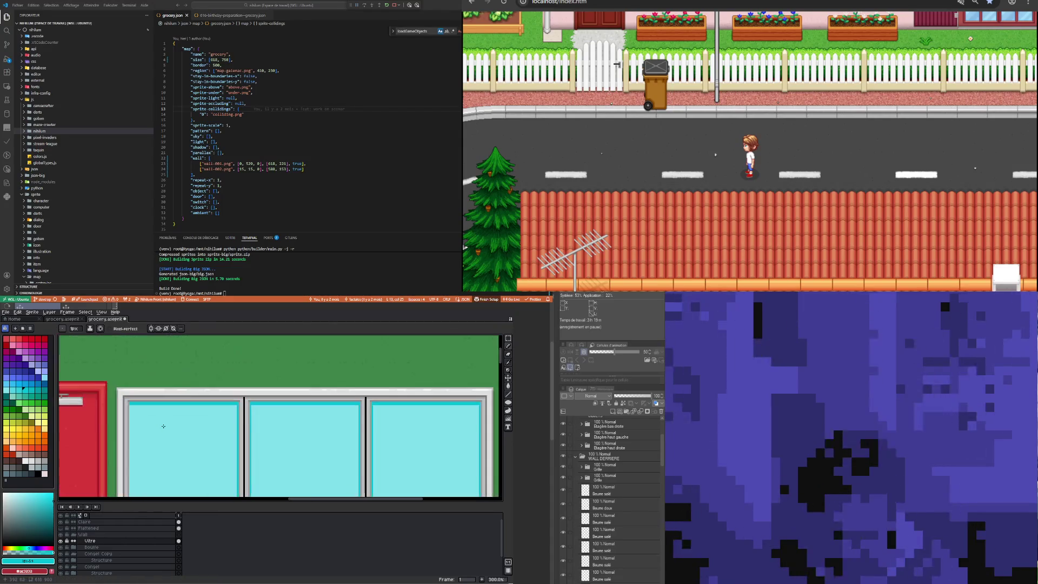
scroll(139, 405, "up", 2)
scroll(139, 405, "down", 3)
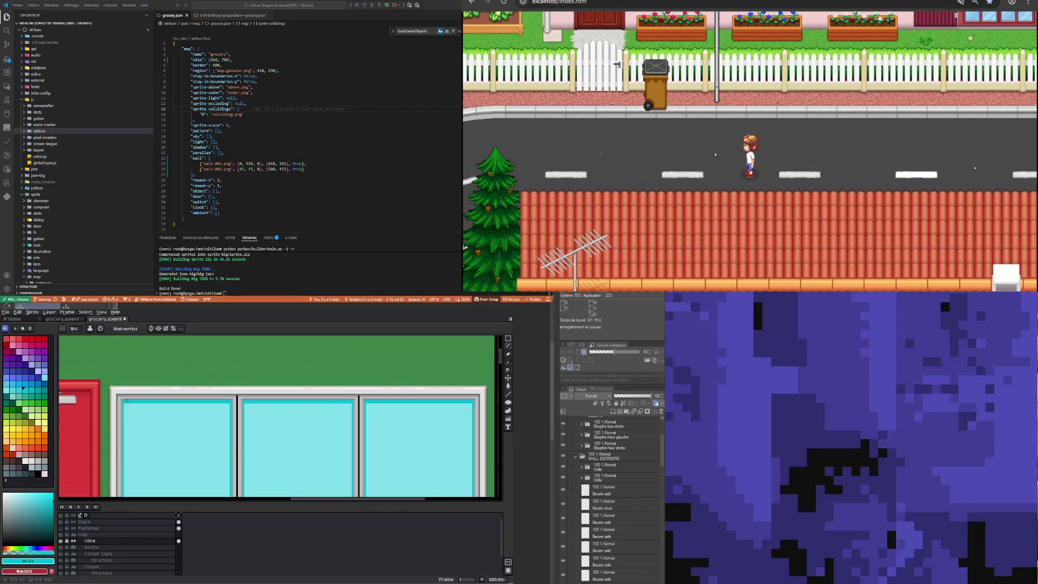
scroll(138, 402, "down", 3)
scroll(138, 399, "up", 2)
scroll(136, 357, "down", 1)
scroll(135, 349, "up", 1)
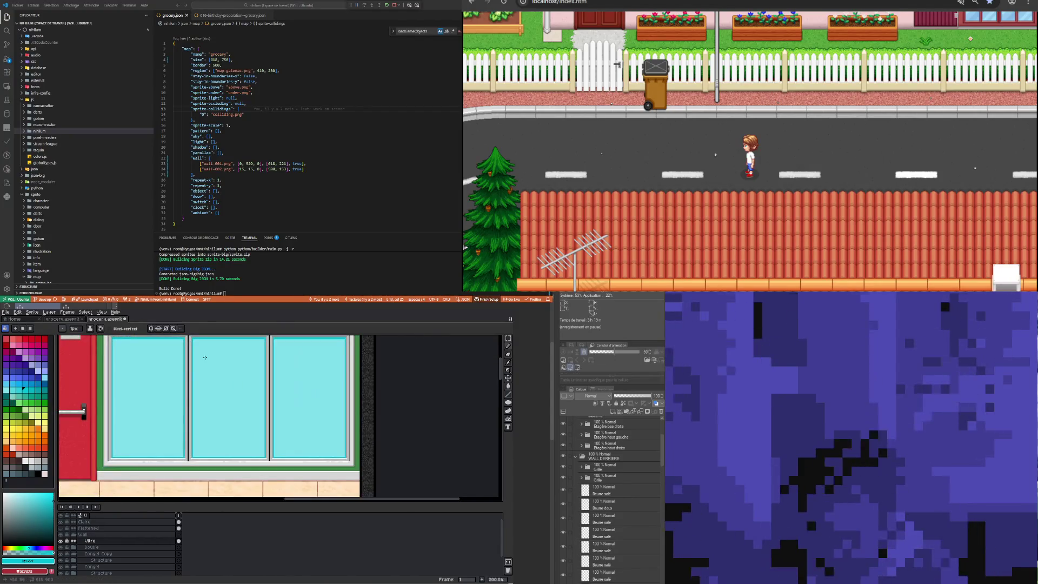
scroll(162, 357, "down", 1)
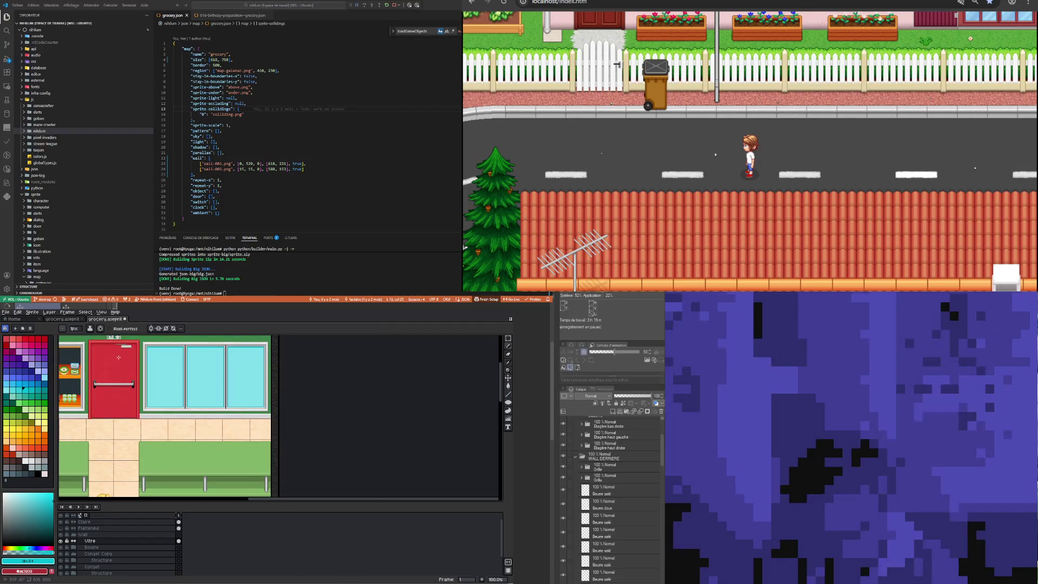
scroll(162, 359, "up", 1)
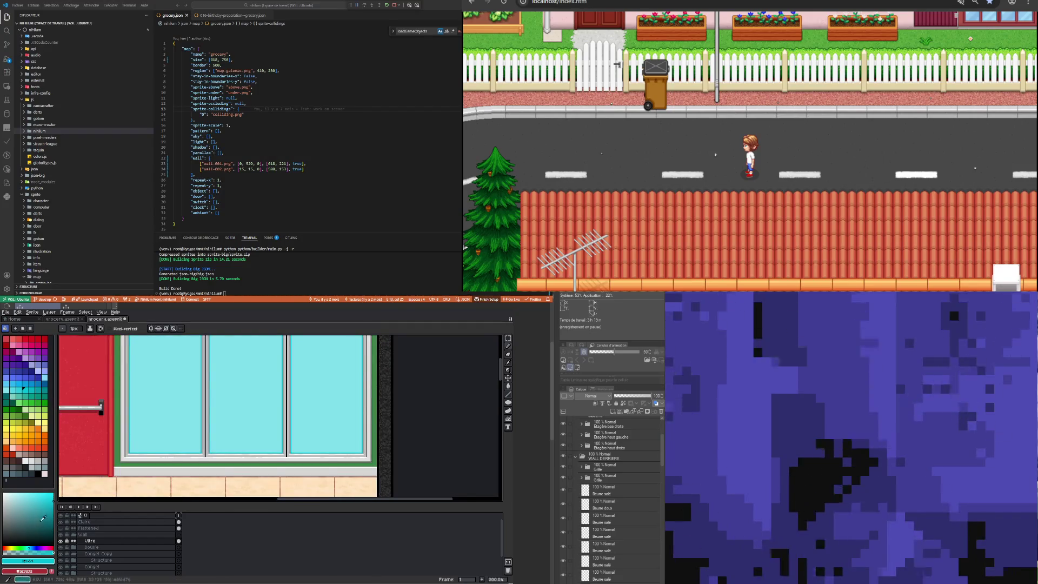
right_click(104, 541)
mouse_move(122, 541)
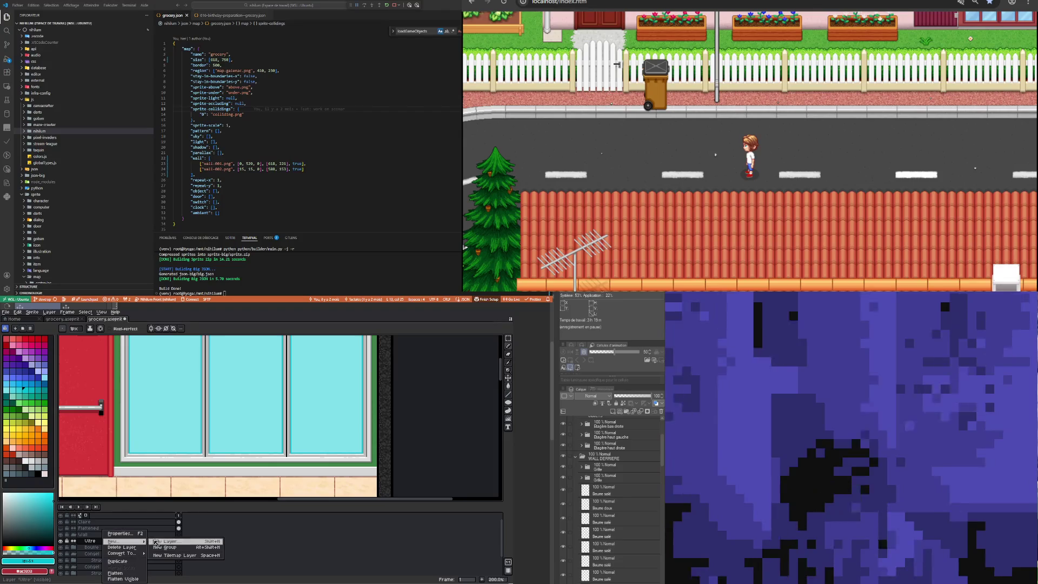
left_click(189, 542)
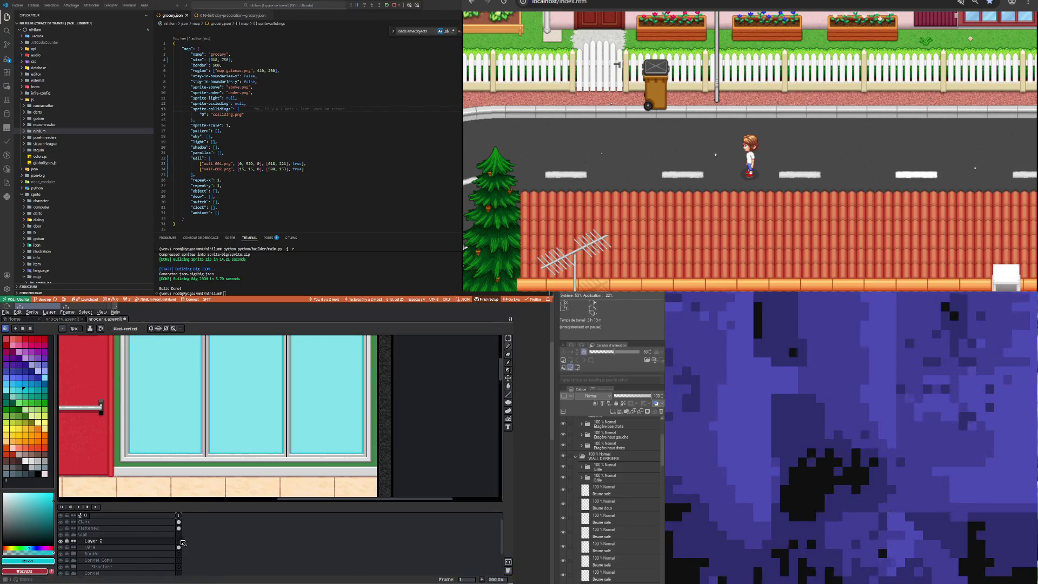
left_click(11, 492)
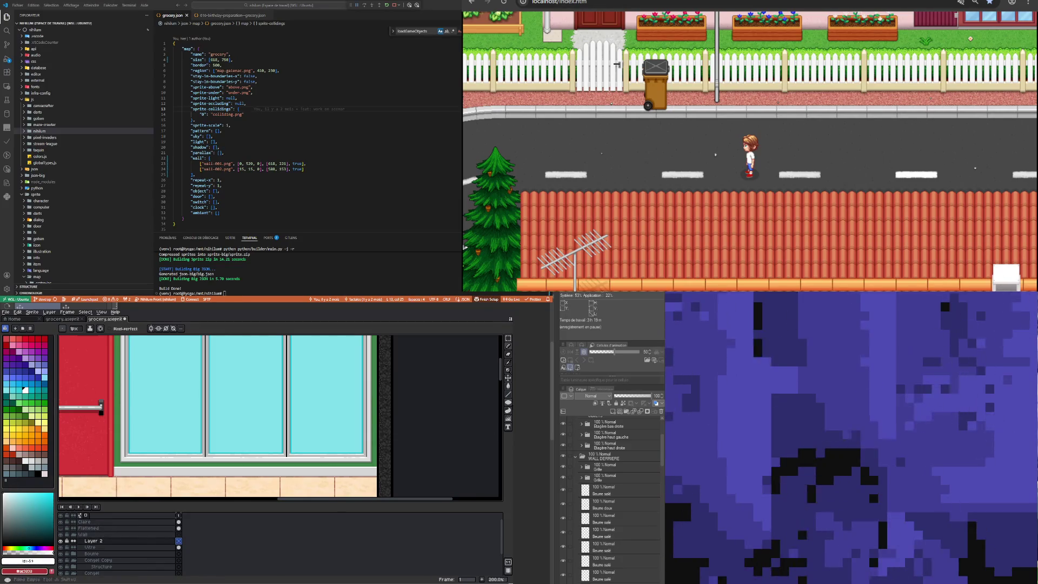
left_click_drag(509, 399, 496, 395)
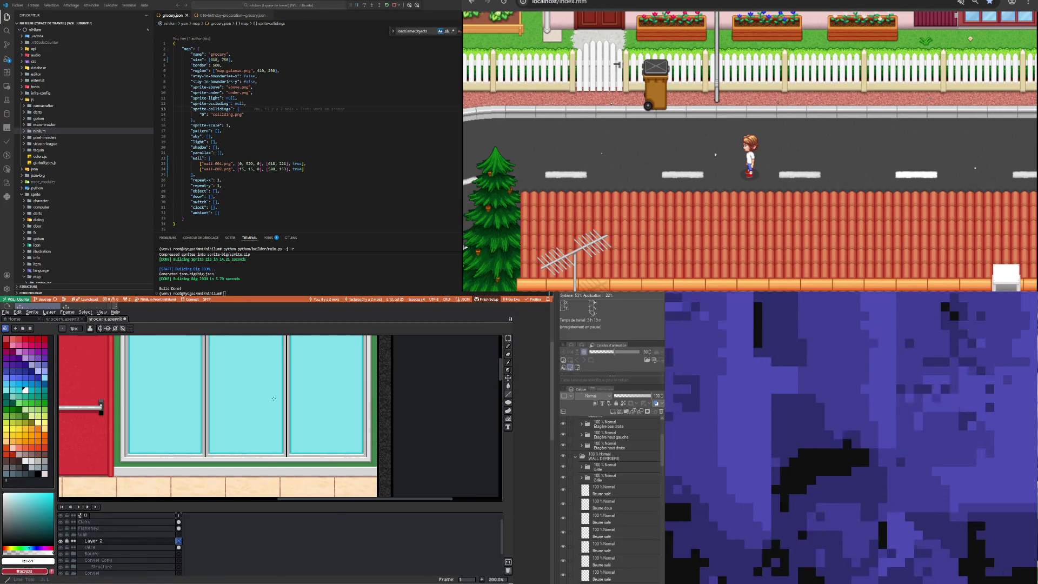
scroll(113, 404, "down", 3)
scroll(329, 395, "up", 3)
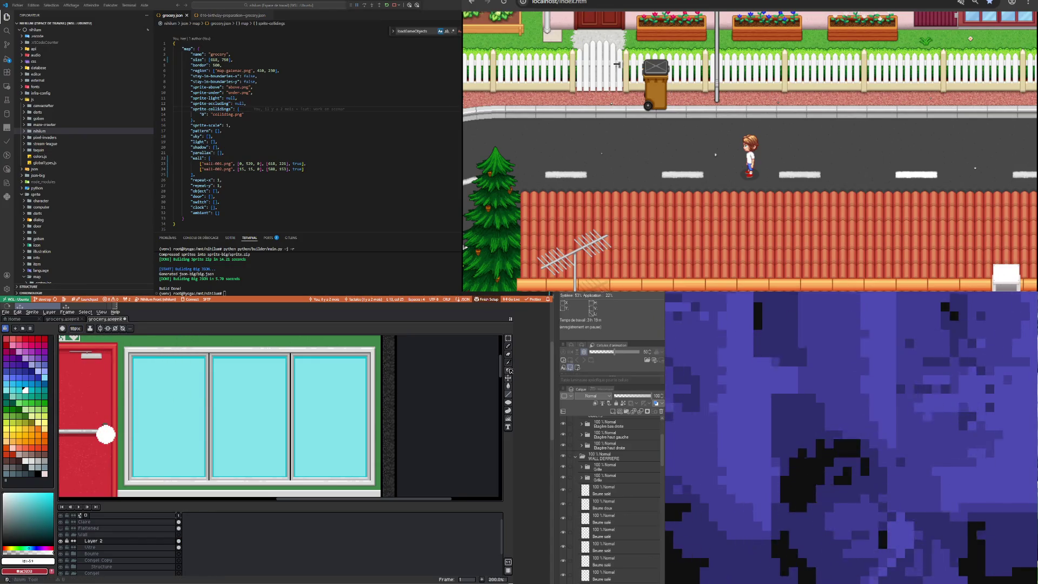
left_click(508, 346)
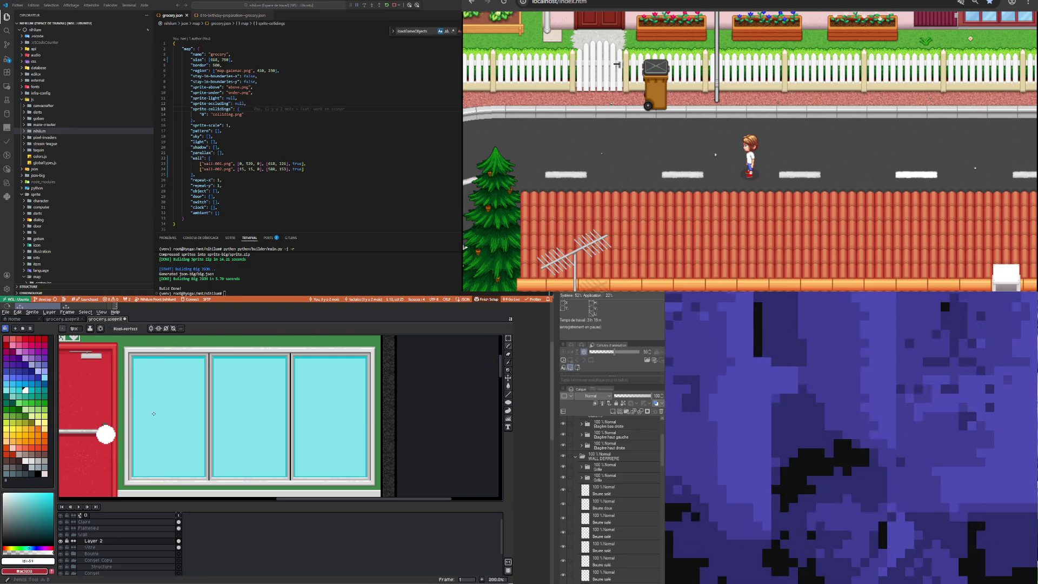
key("ctrl+z")
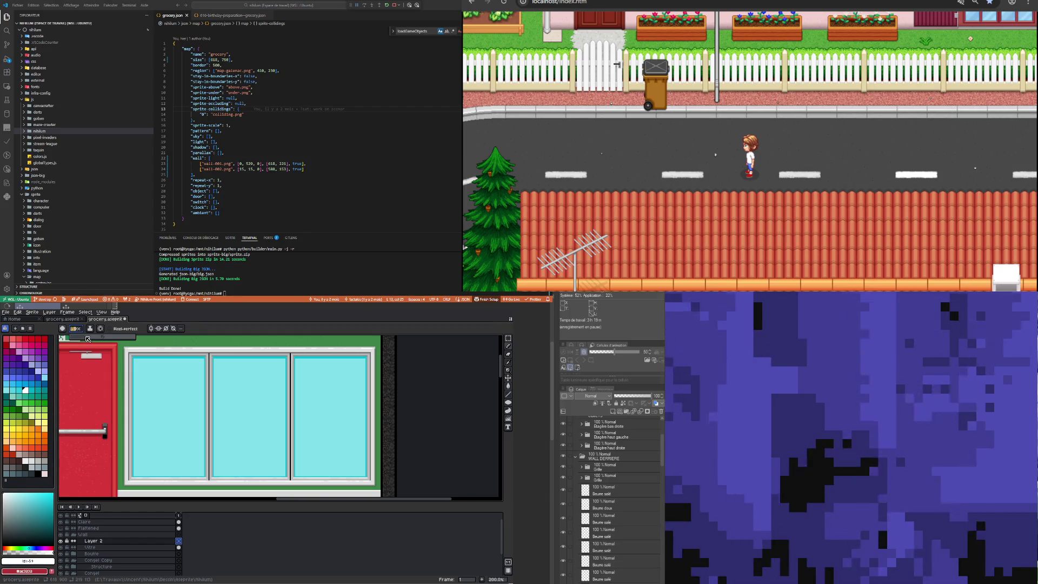
Draw several thick white 45° streaks across the window glass, some reaching the canvas edge
left_click_drag(106, 421, 186, 348)
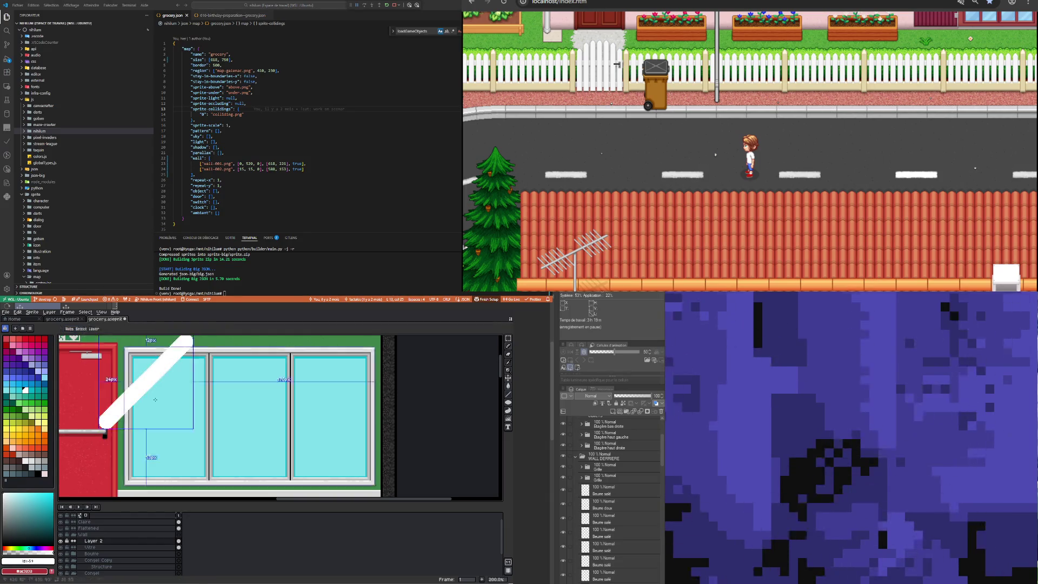
scroll(213, 444, "down", 1)
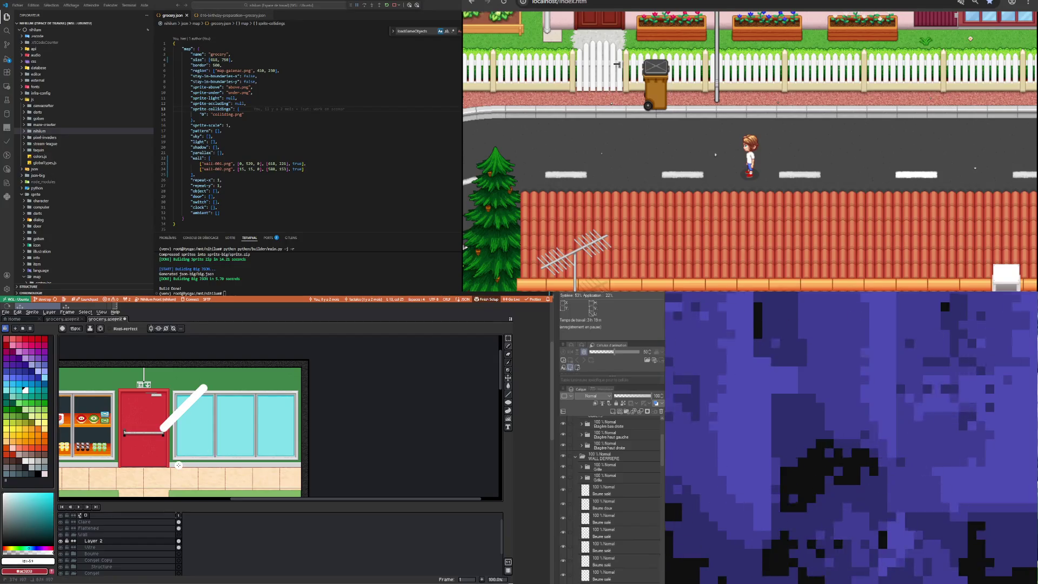
left_click_drag(179, 465, 284, 382)
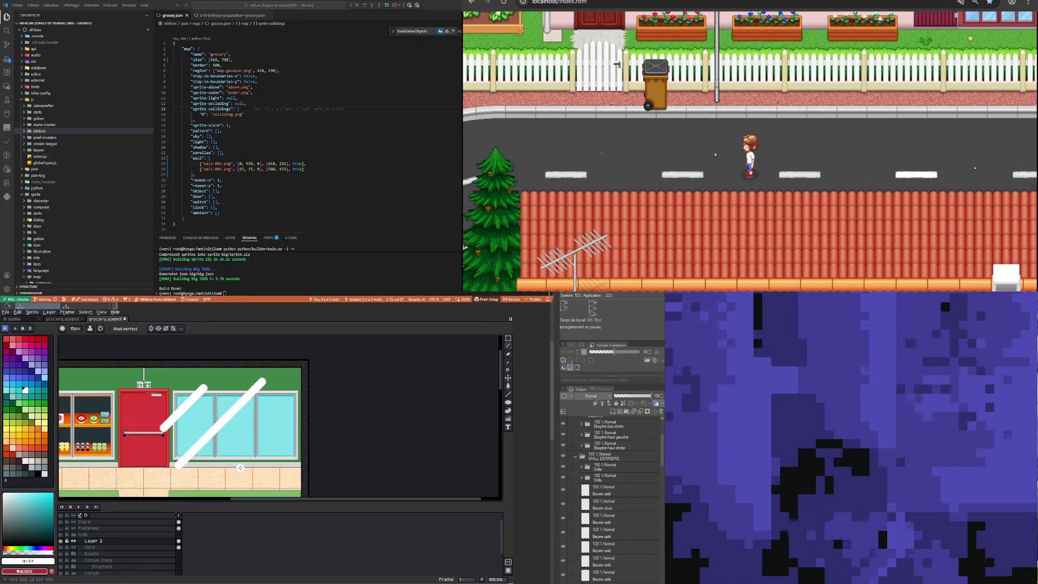
left_click_drag(218, 464, 316, 375)
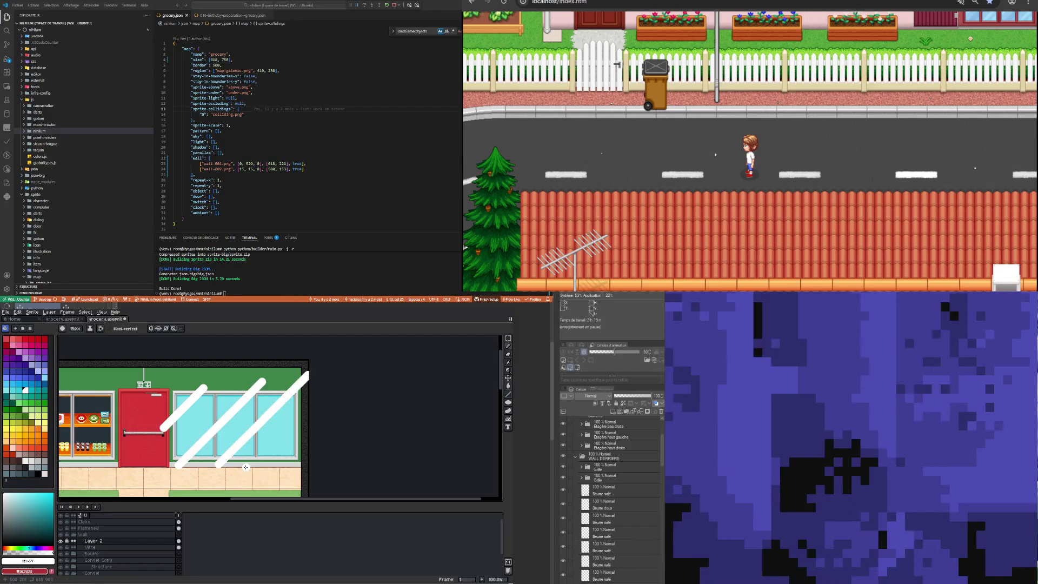
left_click_drag(290, 435, 321, 395)
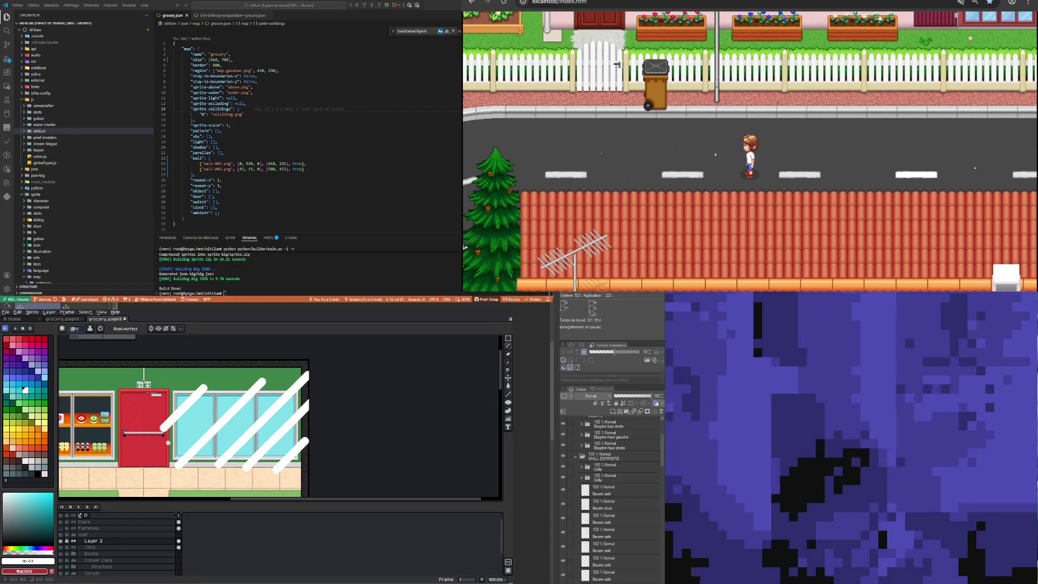
left_click_drag(166, 438, 173, 429)
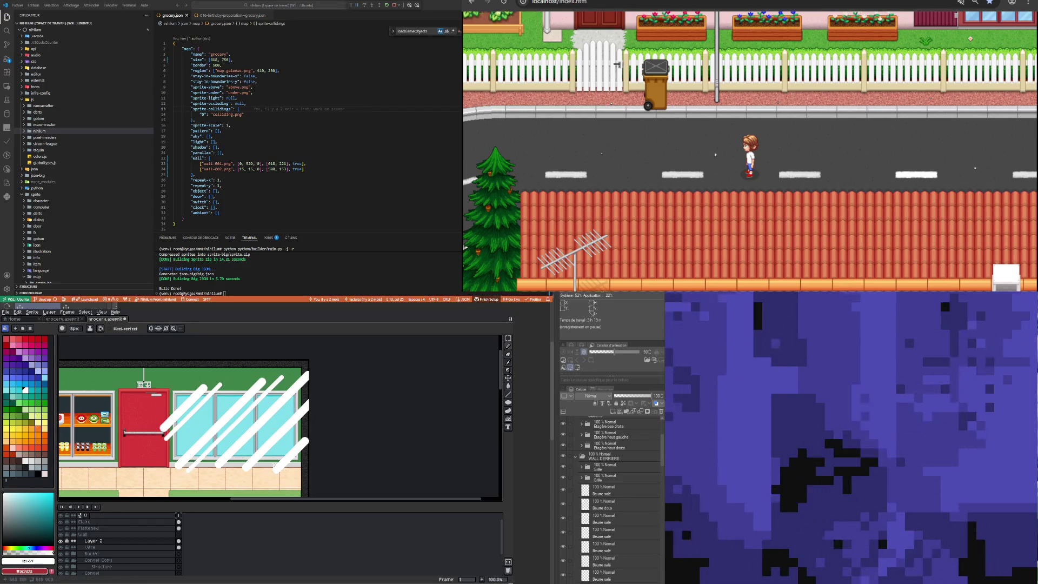
left_click_drag(256, 473, 310, 413)
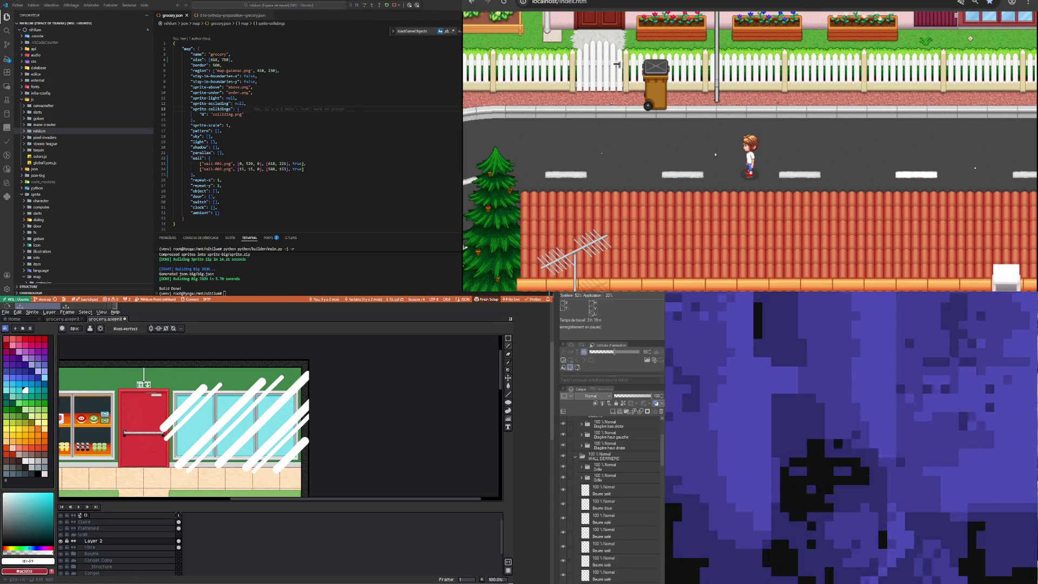
Reduce the brush size and add thinner white diagonal streaks across the glass
left_click(74, 328)
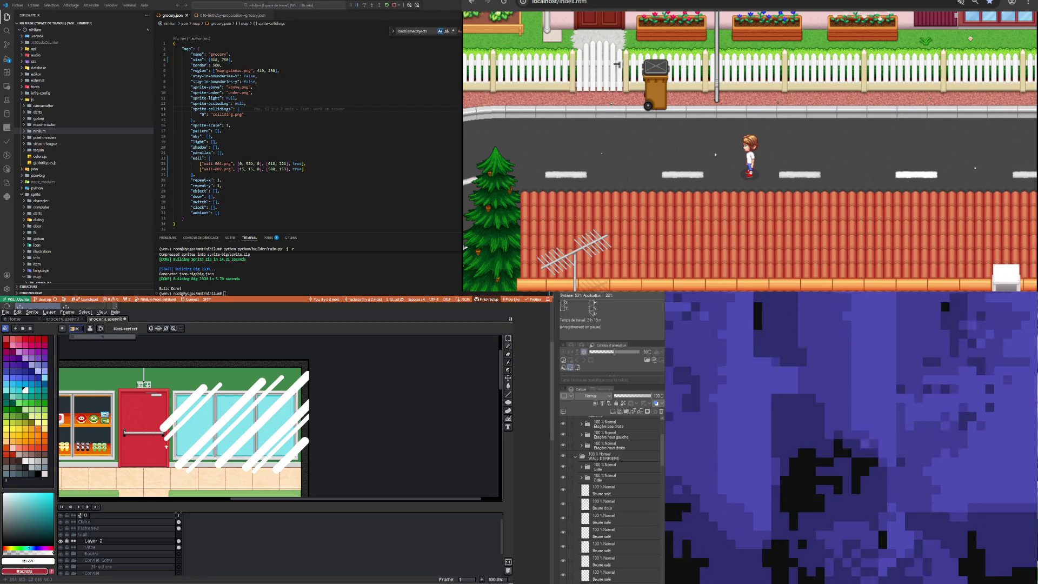
left_click_drag(169, 403, 204, 371)
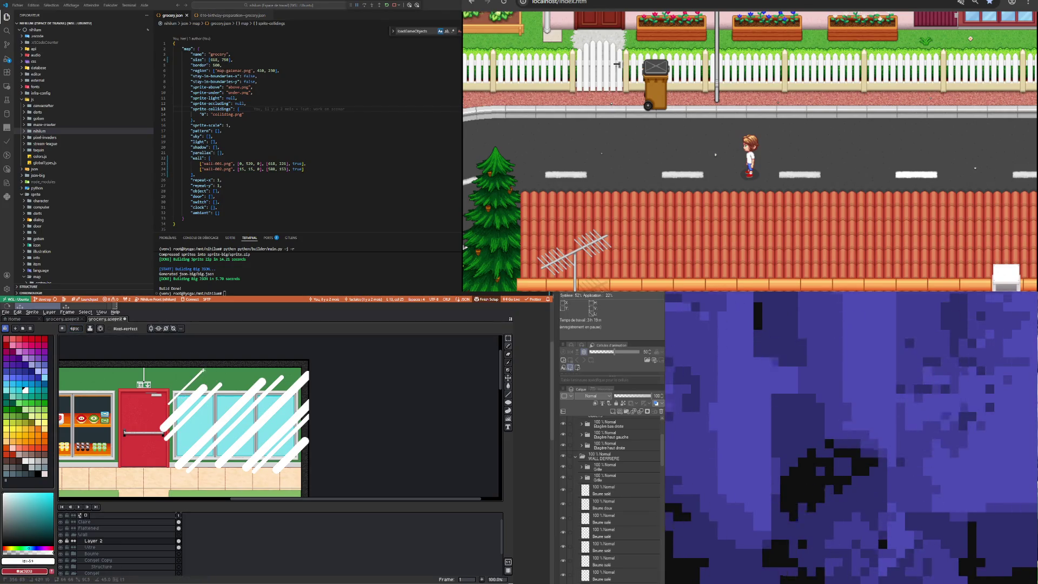
left_click_drag(218, 404, 274, 356)
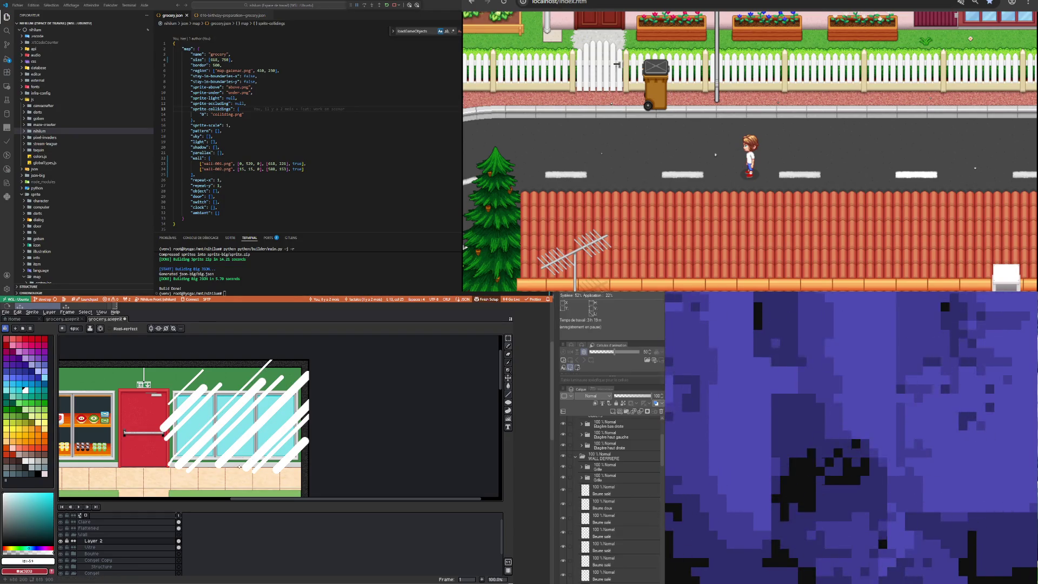
left_click_drag(239, 466, 309, 397)
Undo the last streak and Magic Wand-select the cyan glass on the Vitre layer
key("ctrl+z")
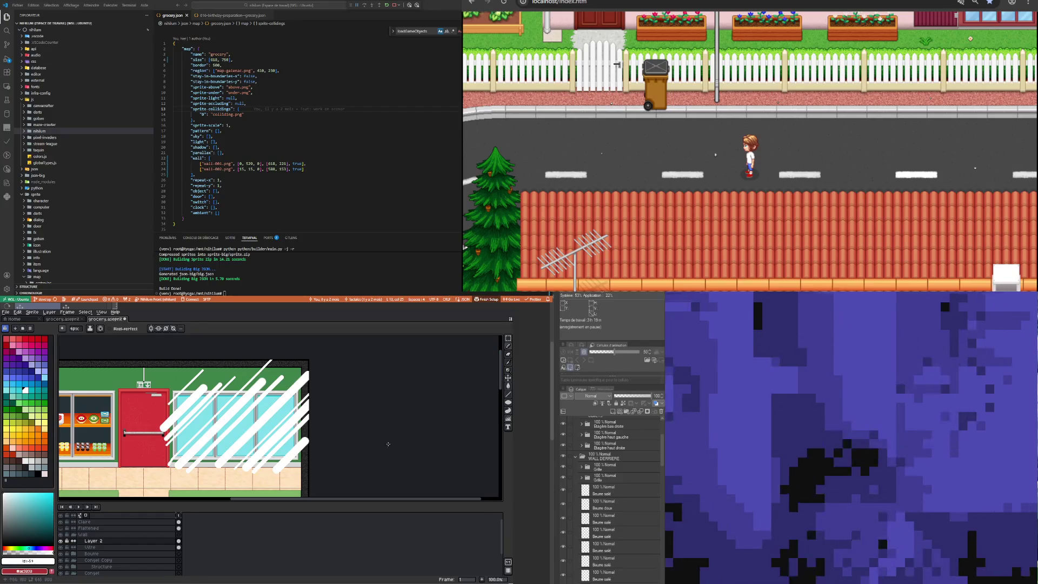
left_click(179, 547)
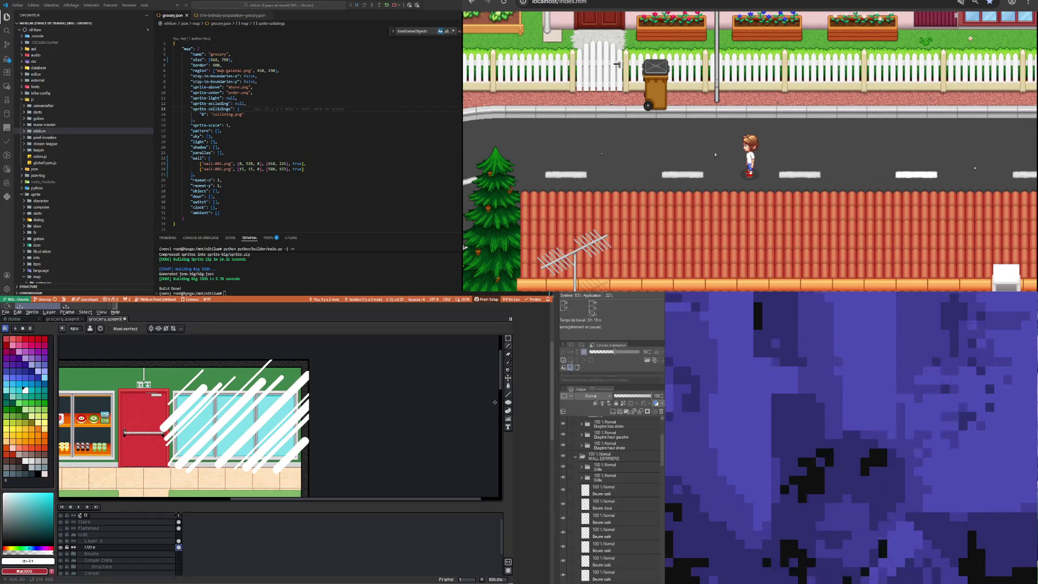
left_click_drag(508, 343, 469, 341)
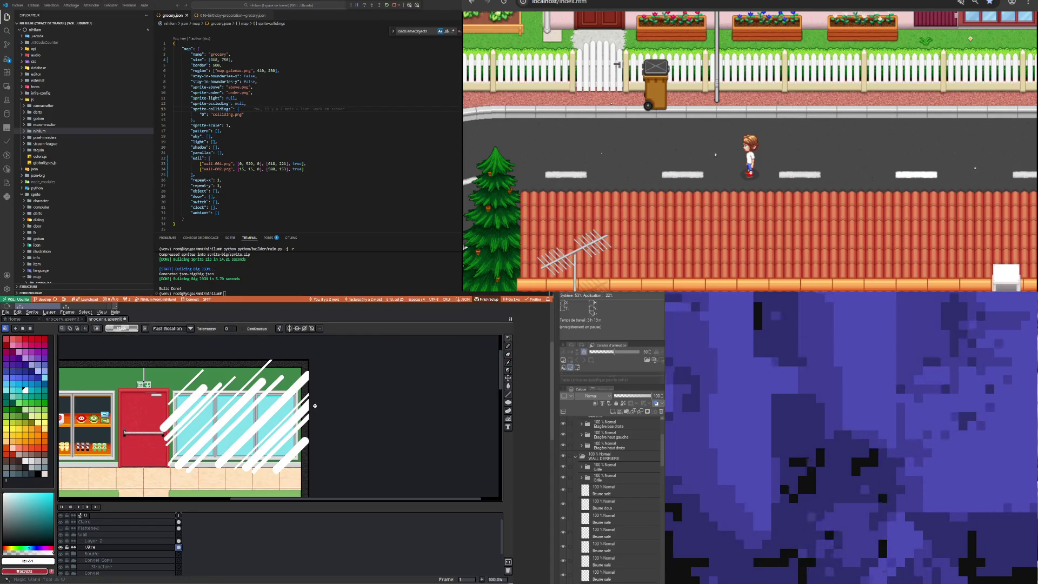
left_click(273, 406)
scroll(273, 406, "up", 4)
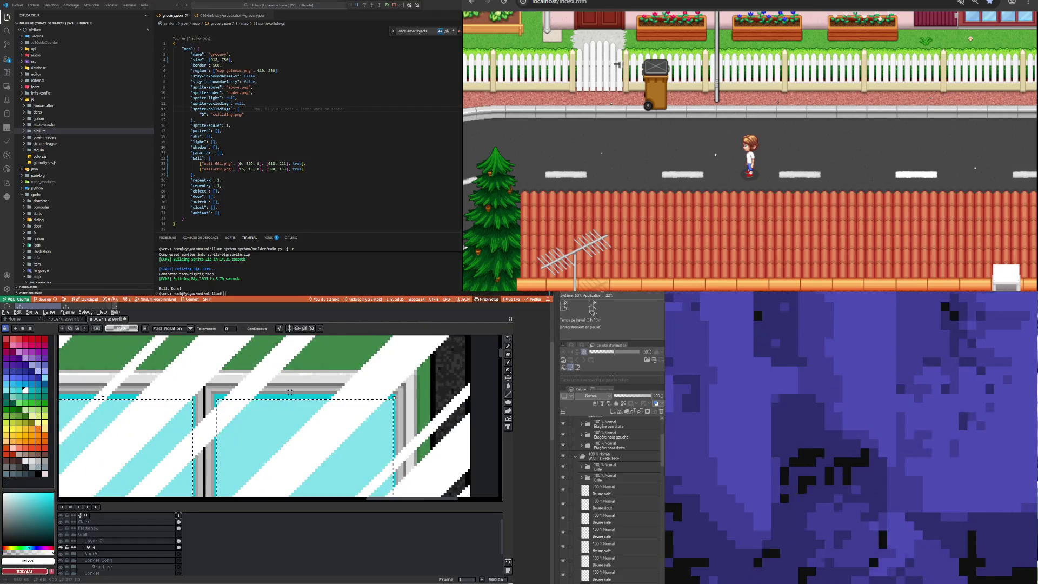
scroll(292, 397, "down", 2)
scroll(292, 397, "down", 3)
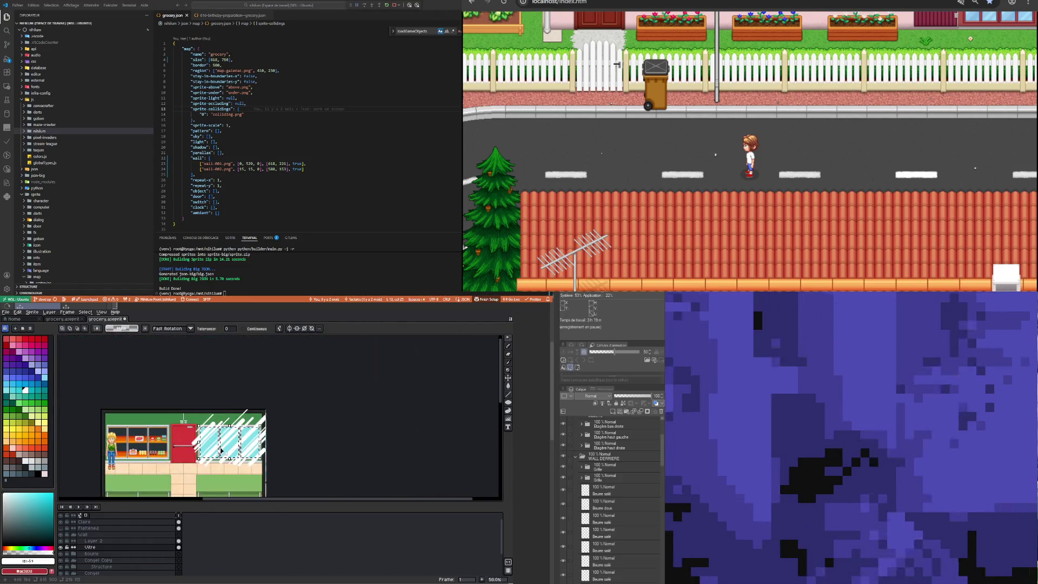
scroll(292, 396, "up", 1)
Invert the selection, delete the streaks outside the glass on Layer 2, and deselect
left_click(86, 312)
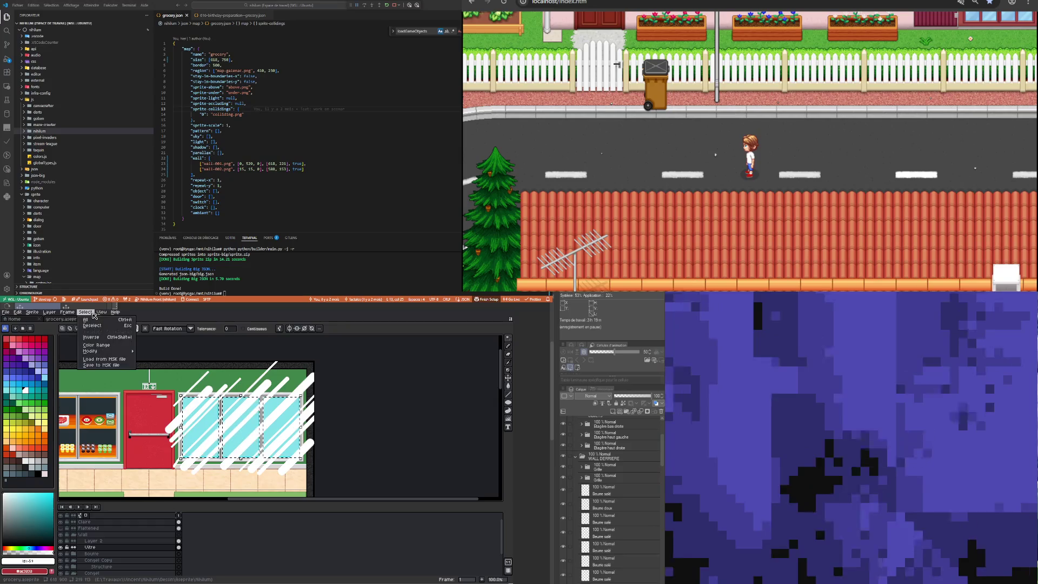
left_click(100, 345)
left_click(93, 540)
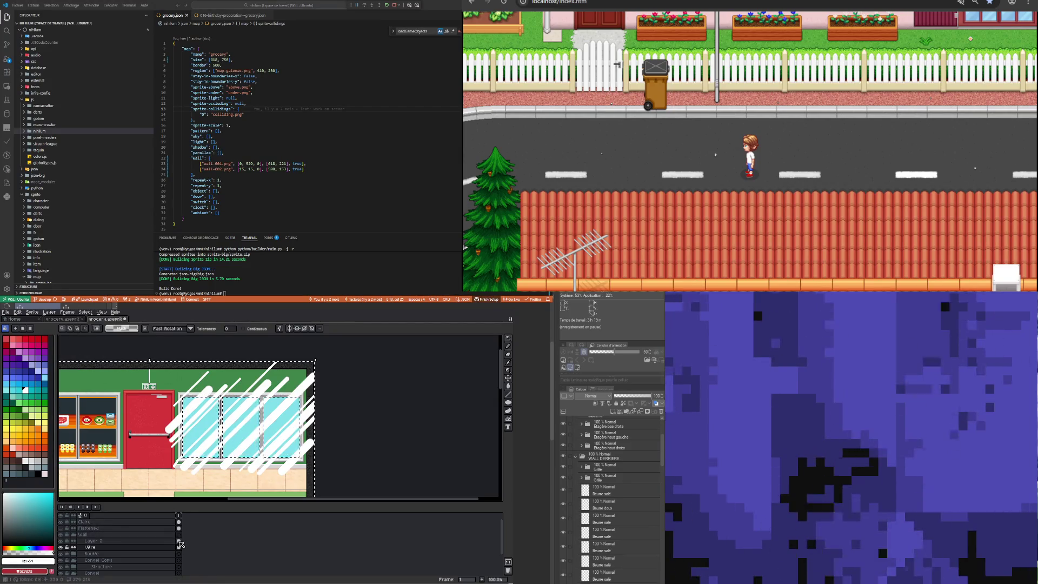
key("Delete")
key("ctrl+d")
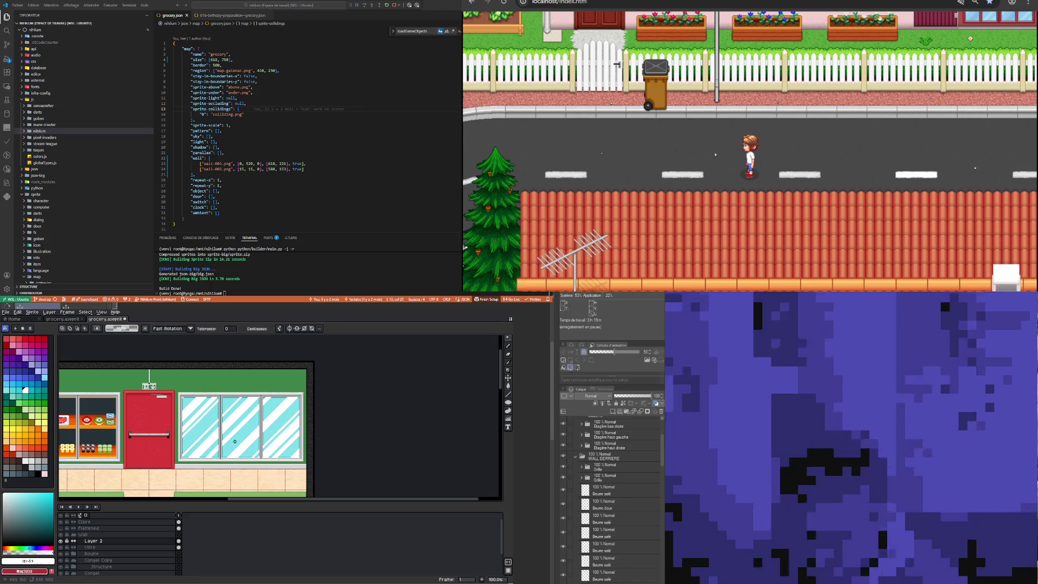
scroll(235, 441, "up", 1)
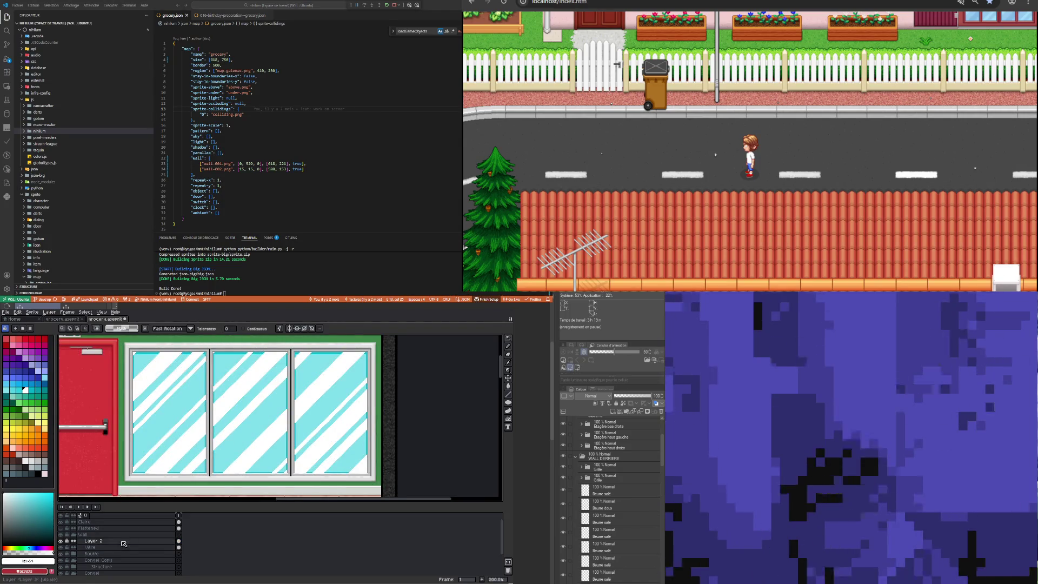
Try Overlay, Color, Luminosity and Saturation blend modes on Layer 2, settling on Lighten
double_click(93, 541)
left_click(366, 486)
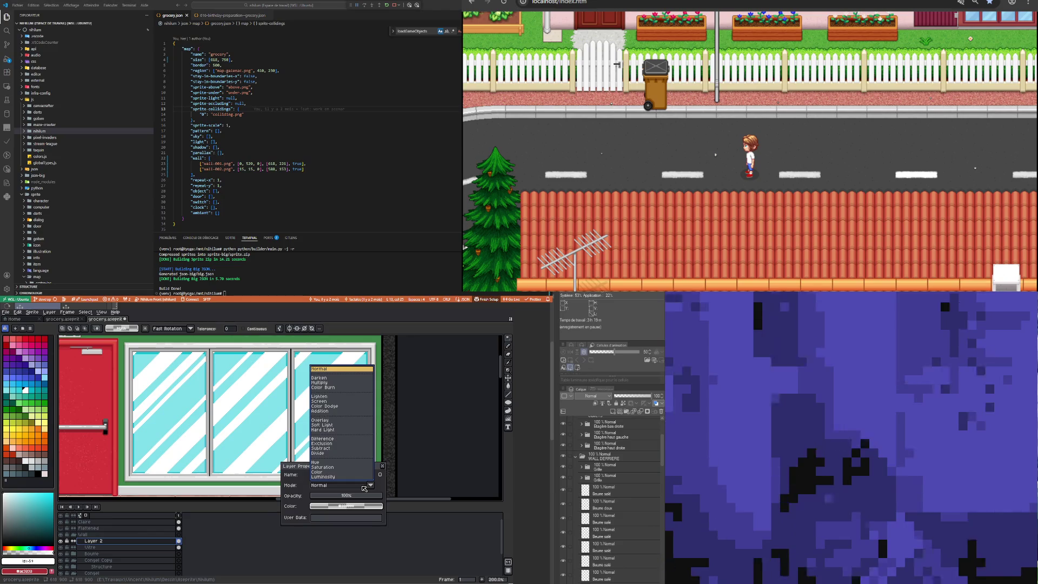
left_click(329, 421)
scroll(215, 391, "down", 1)
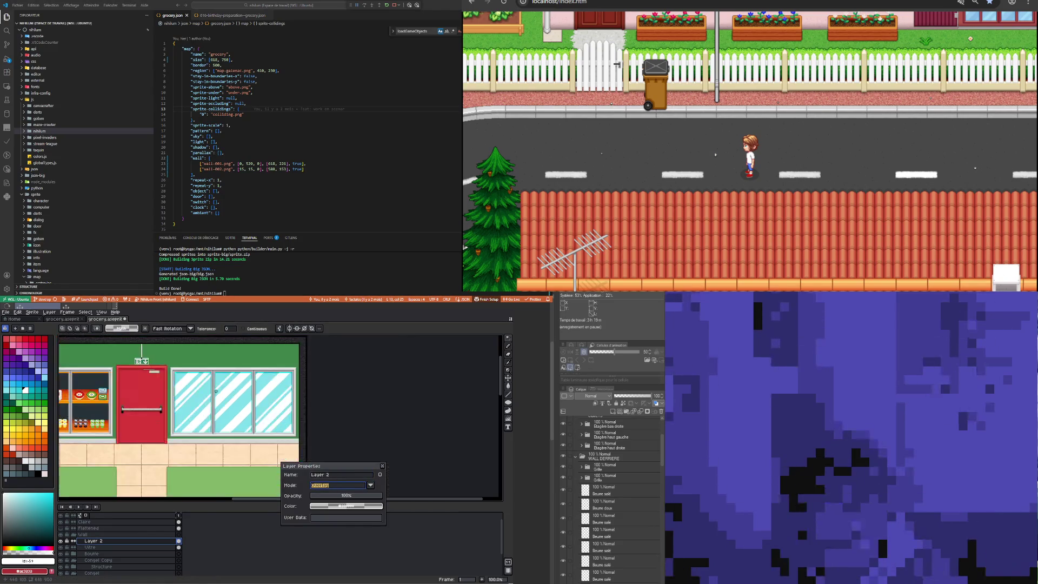
left_click(344, 486)
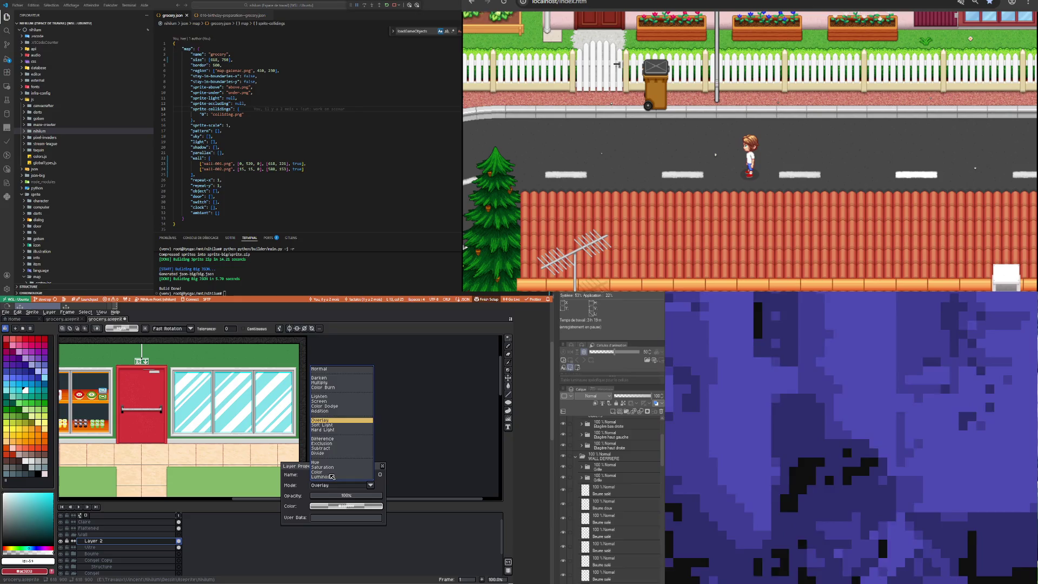
left_click(331, 473)
left_click(338, 485)
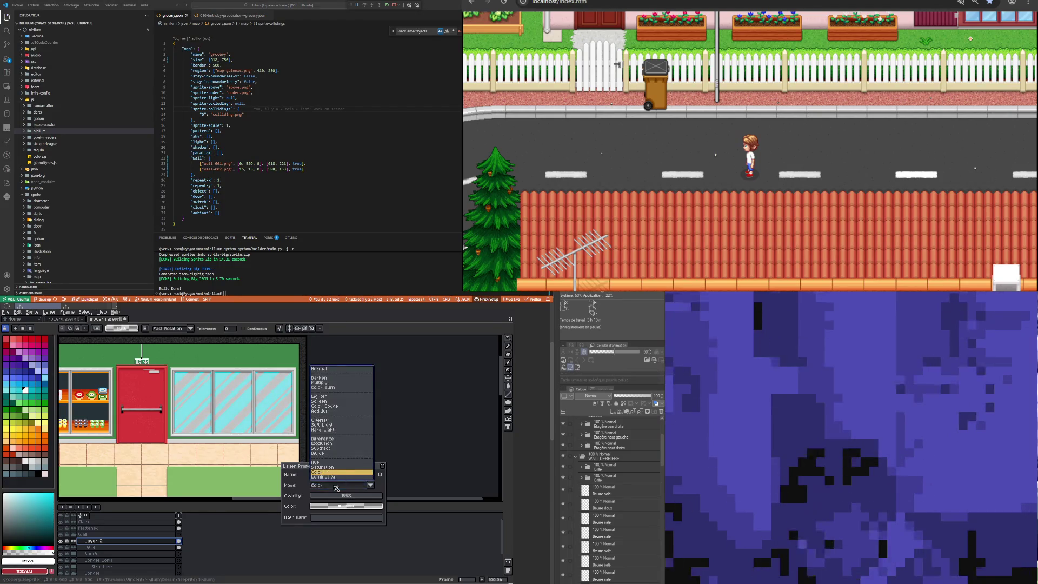
left_click(326, 479)
scroll(250, 410, "up", 1)
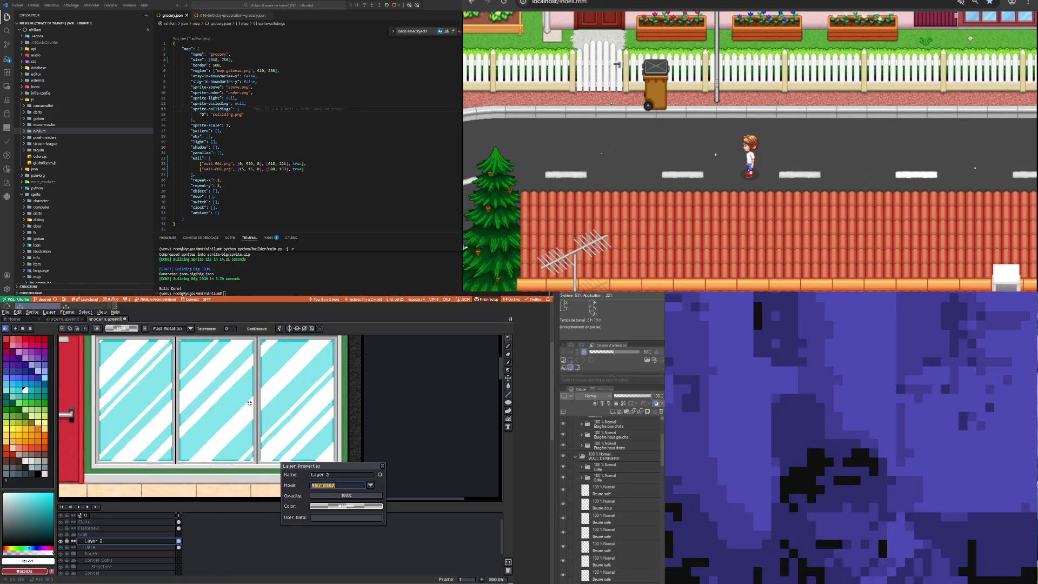
left_click(351, 486)
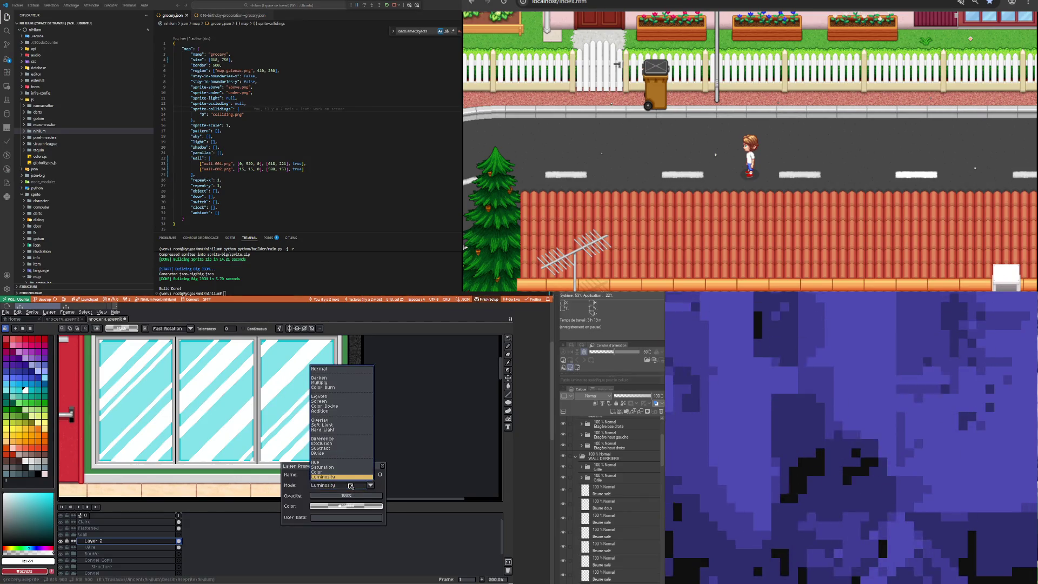
left_click(325, 467)
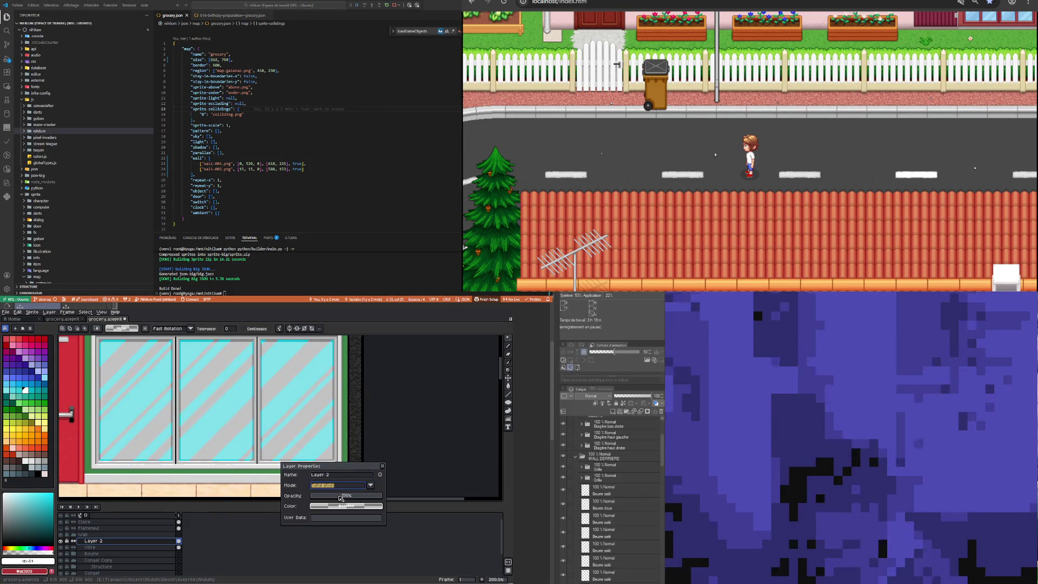
left_click(341, 486)
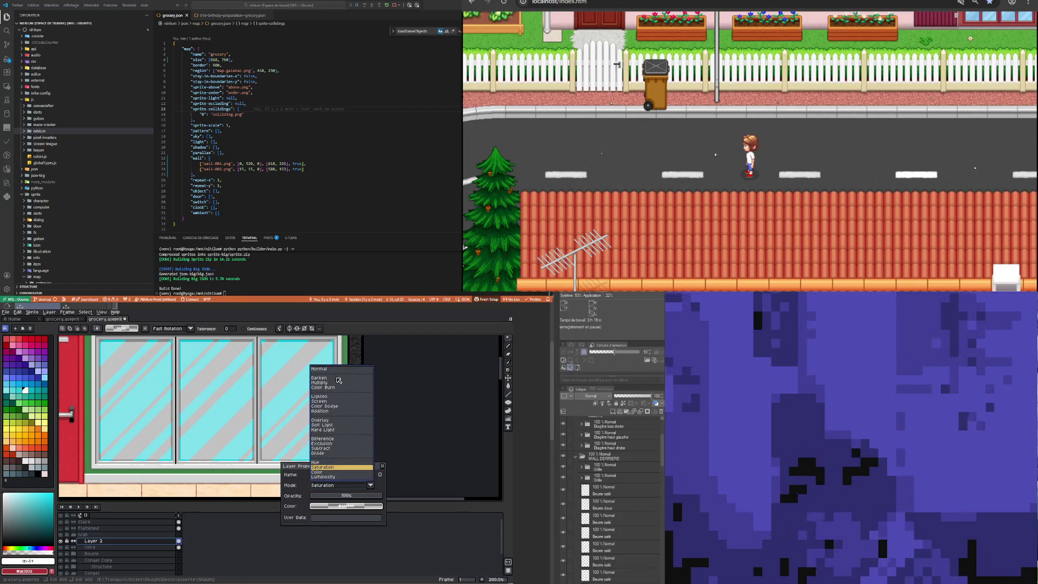
left_click(331, 399)
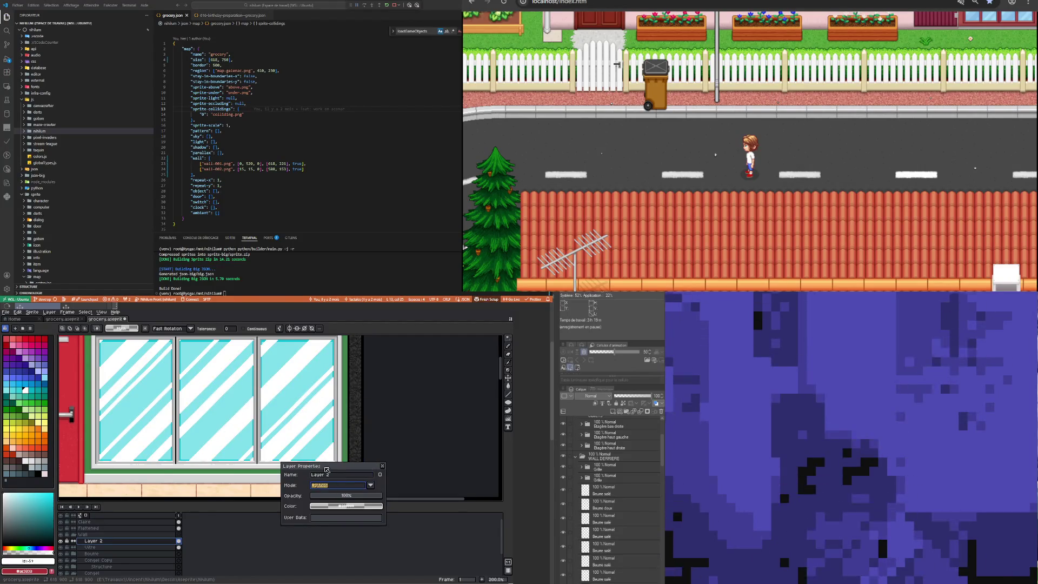
Set Layer 2's opacity to 50 and close Layer Properties
left_click(333, 496)
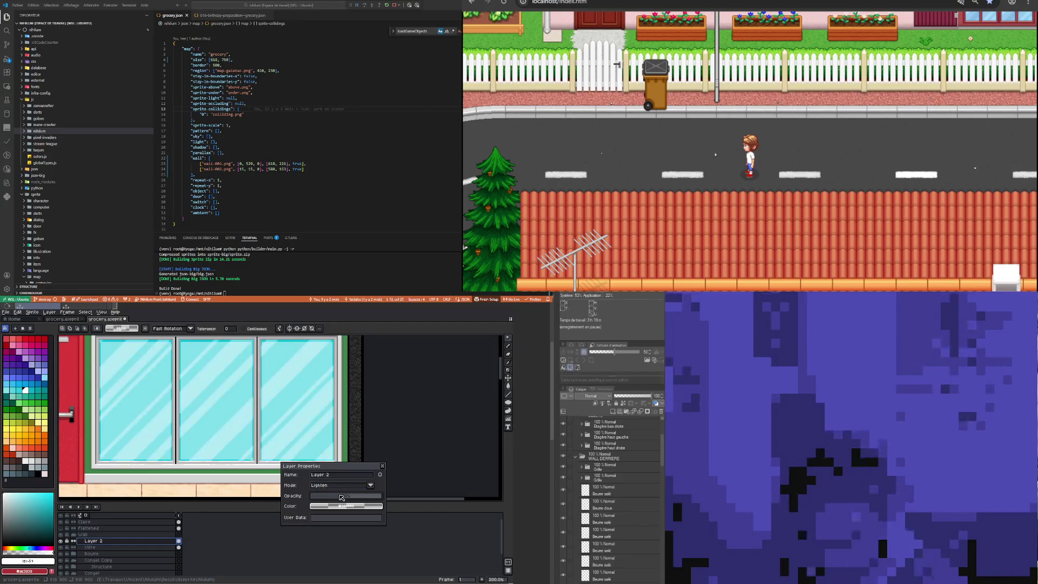
left_click_drag(168, 375, 203, 394)
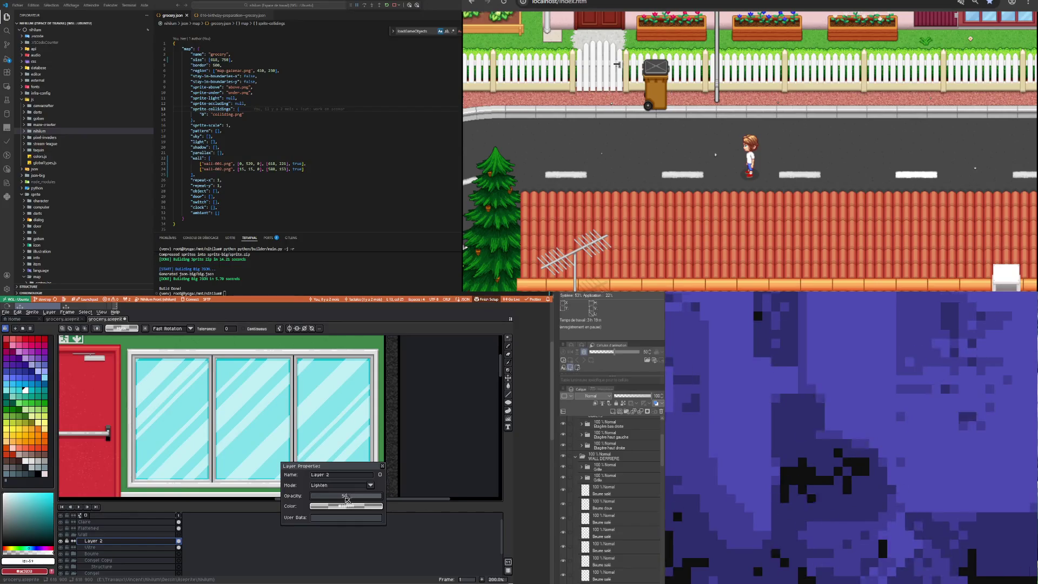
left_click_drag(347, 500, 344, 500)
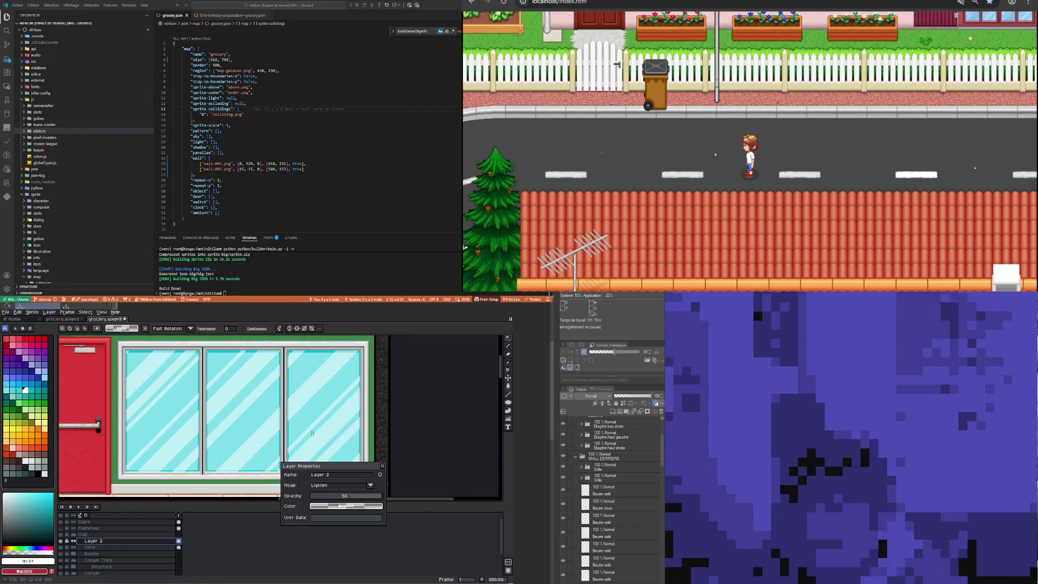
scroll(240, 413, "down", 1)
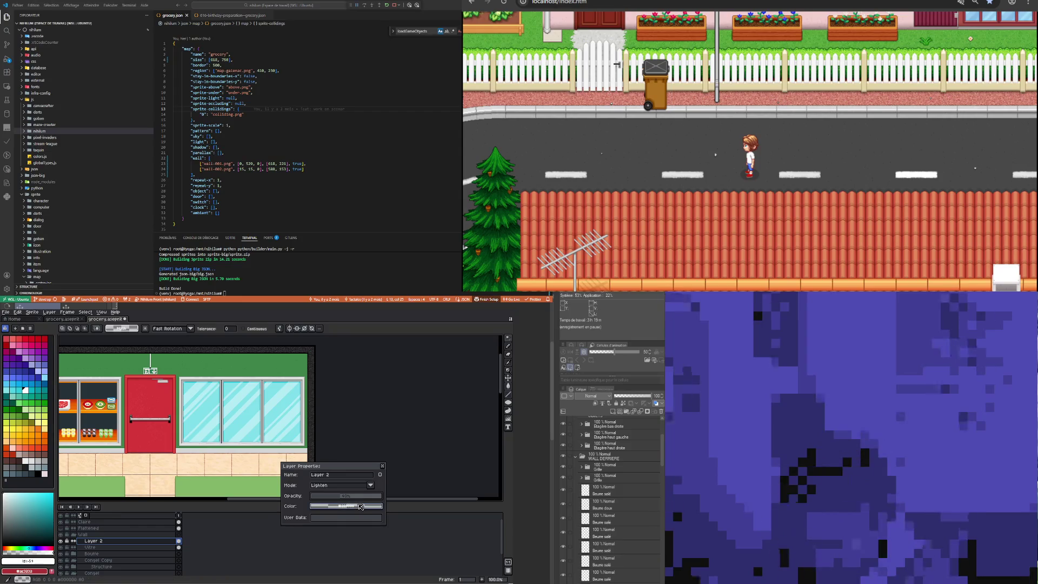
left_click(384, 466)
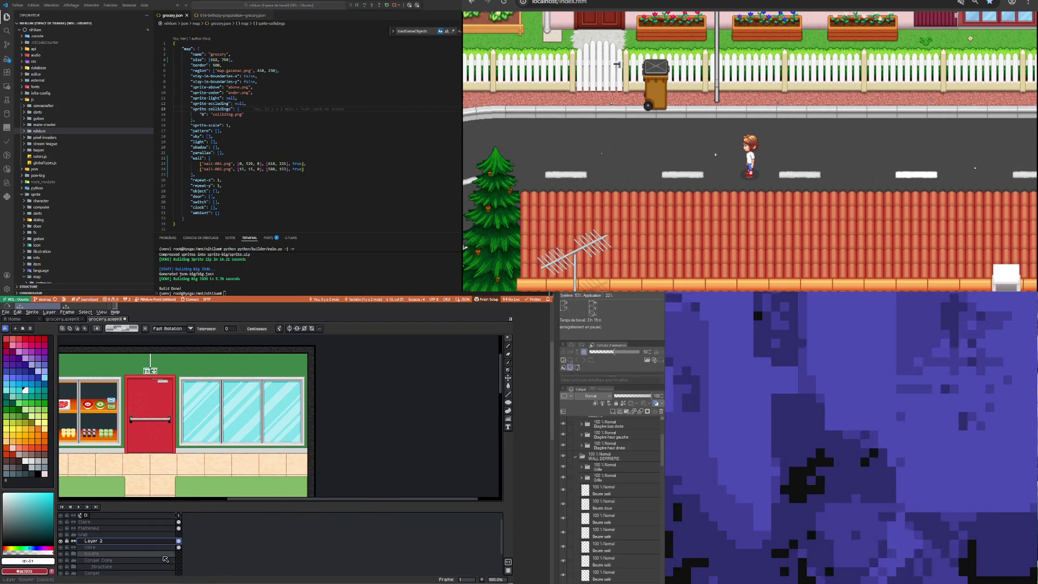
Merge Layer 2 down into Vitre and lower the Vitre layer's opacity so it becomes see-through
right_click(136, 541)
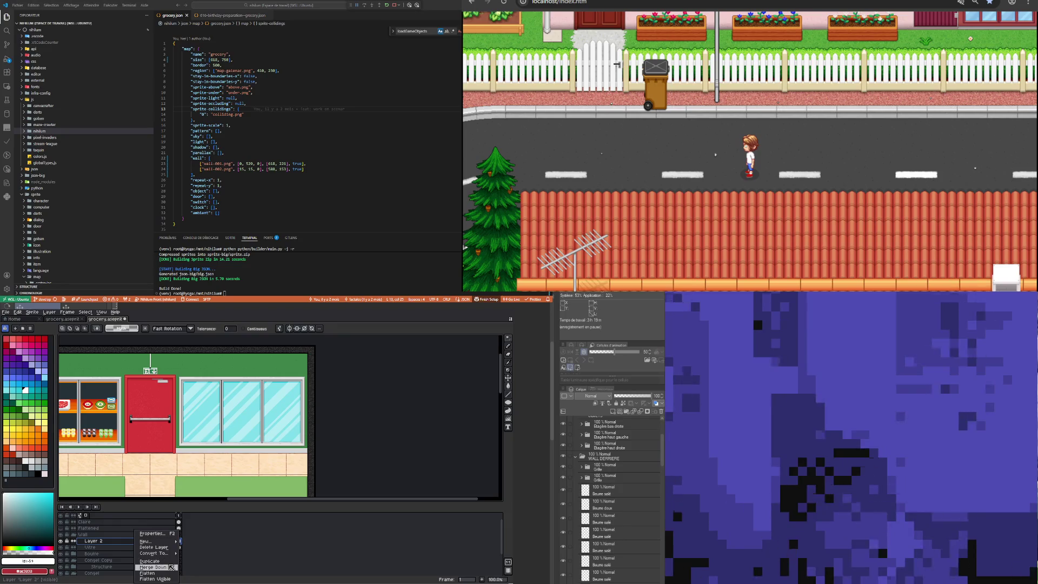
left_click(154, 567)
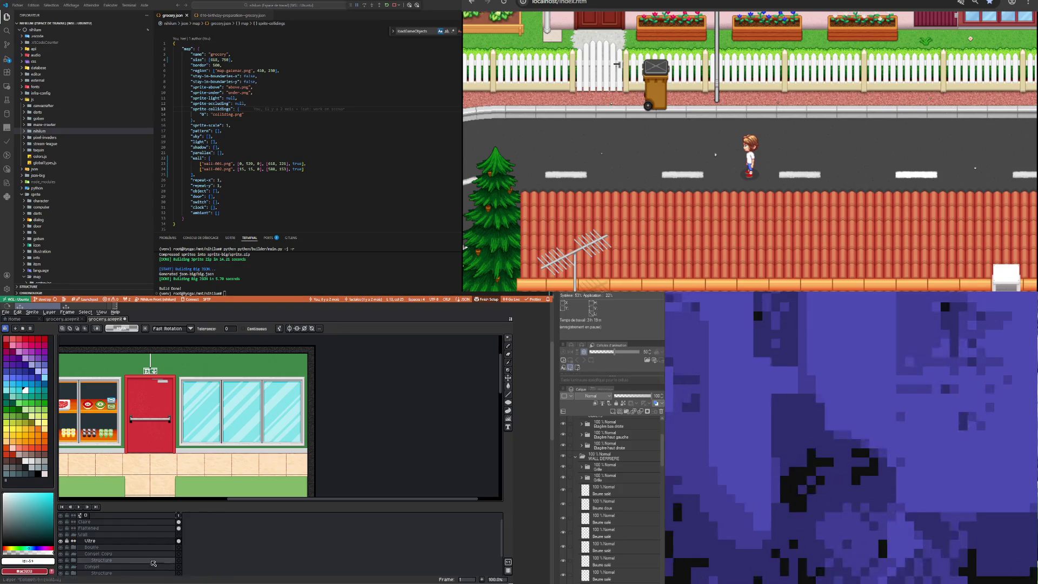
double_click(123, 543)
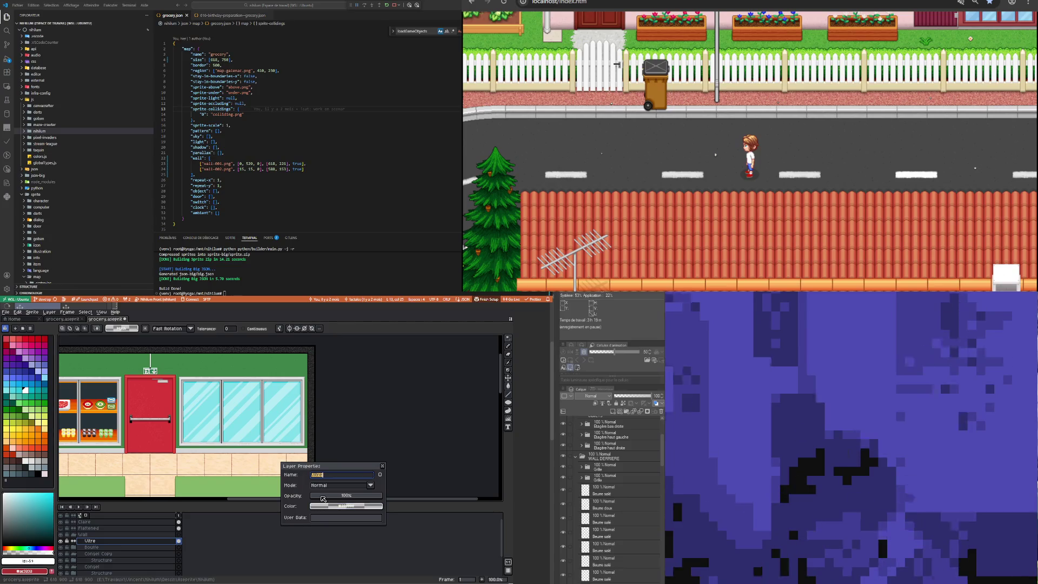
left_click(324, 498)
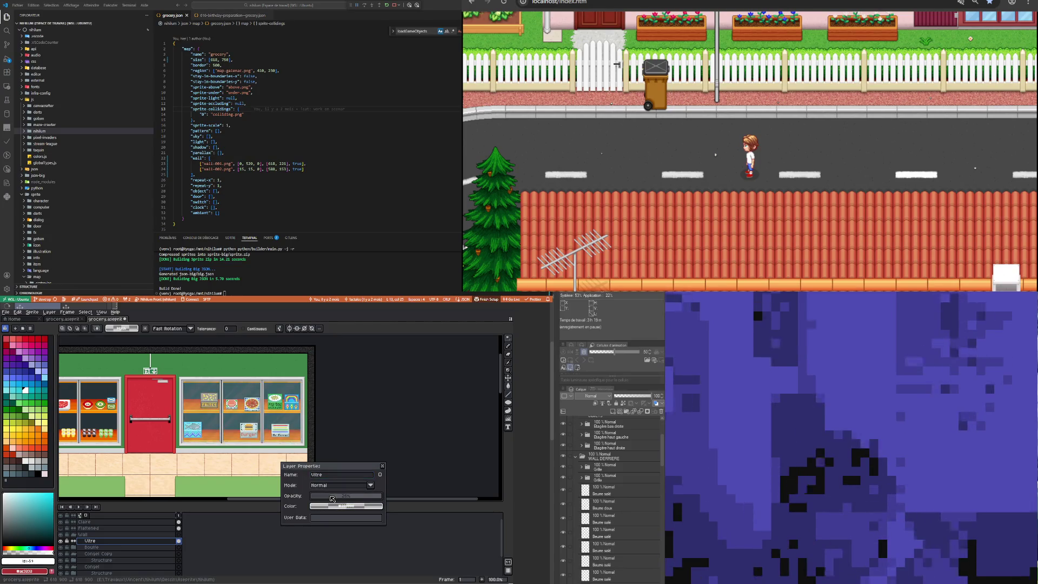
scroll(234, 412, "up", 2)
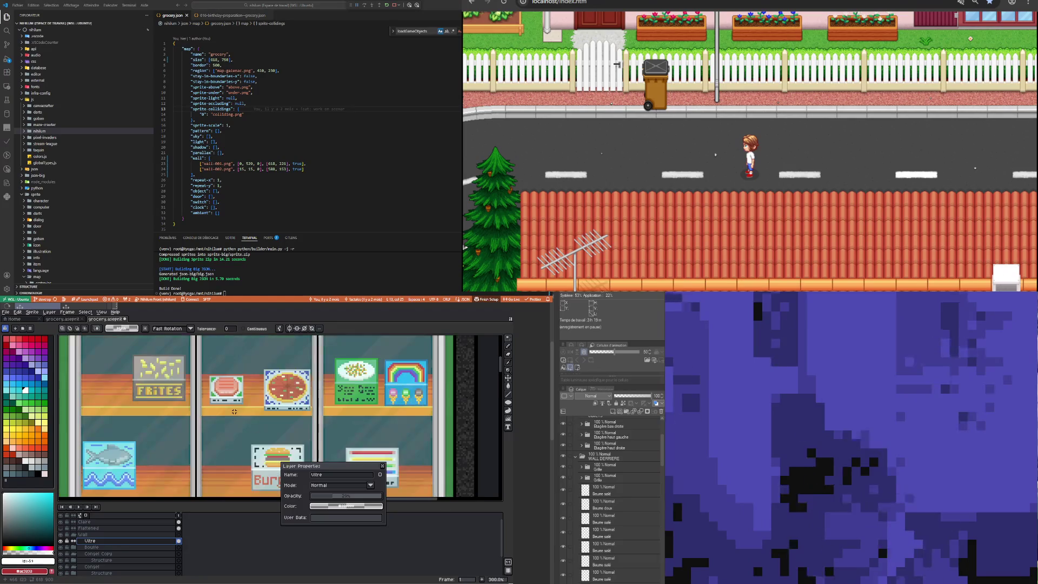
scroll(234, 411, "down", 1)
scroll(234, 411, "down", 1)
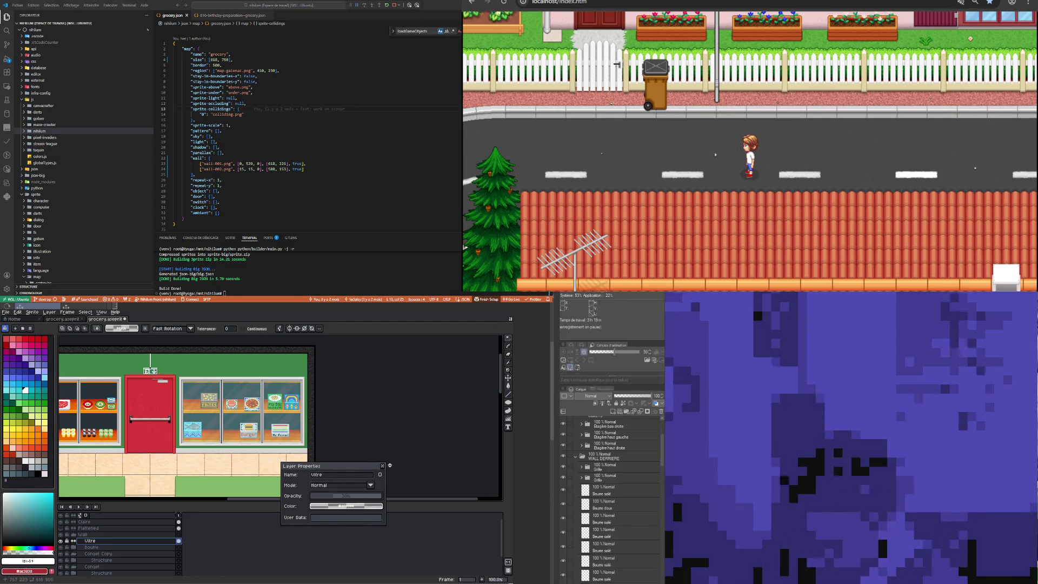
left_click_drag(334, 499, 341, 498)
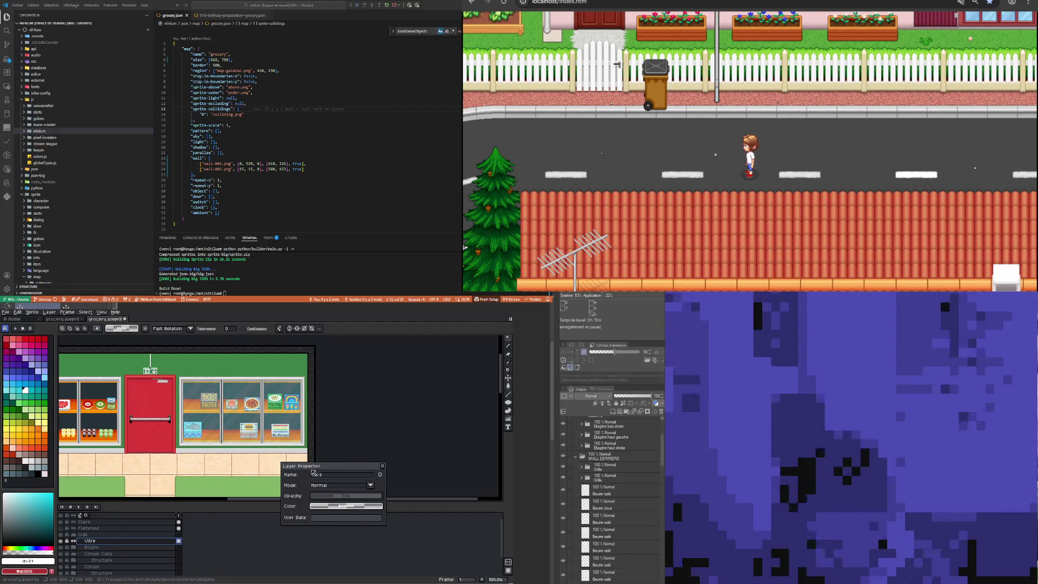
left_click(383, 466)
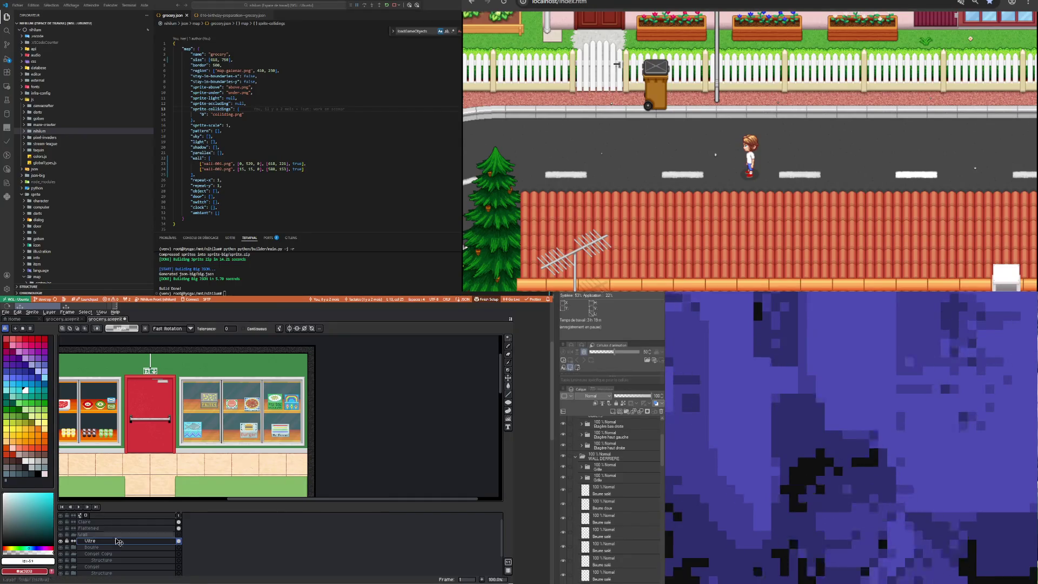
Clear the selection, choose the Rectangular Marquee, and switch over to Clip Studio Paint
key("ctrl+a")
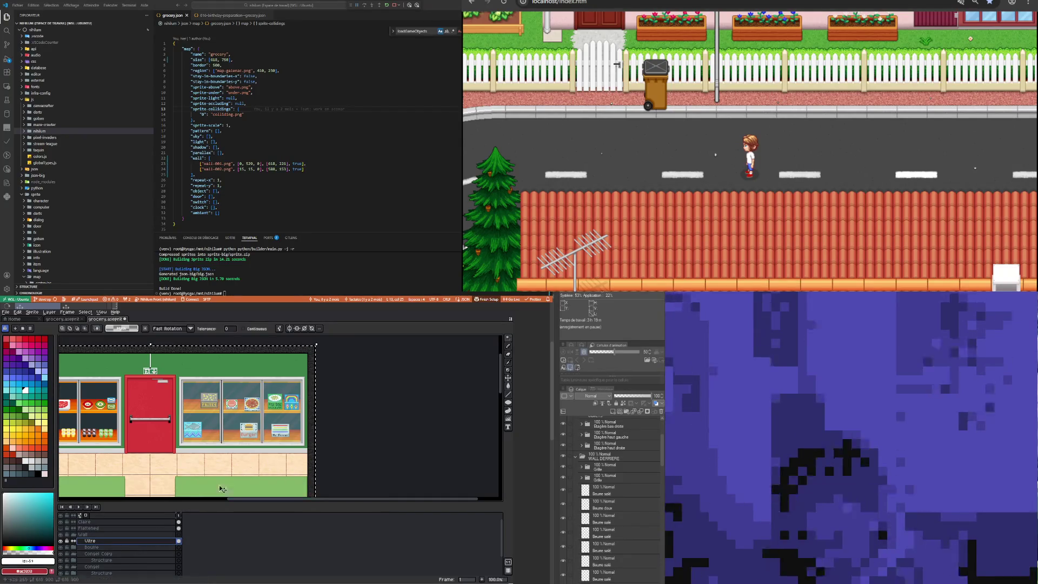
key("ctrl+d")
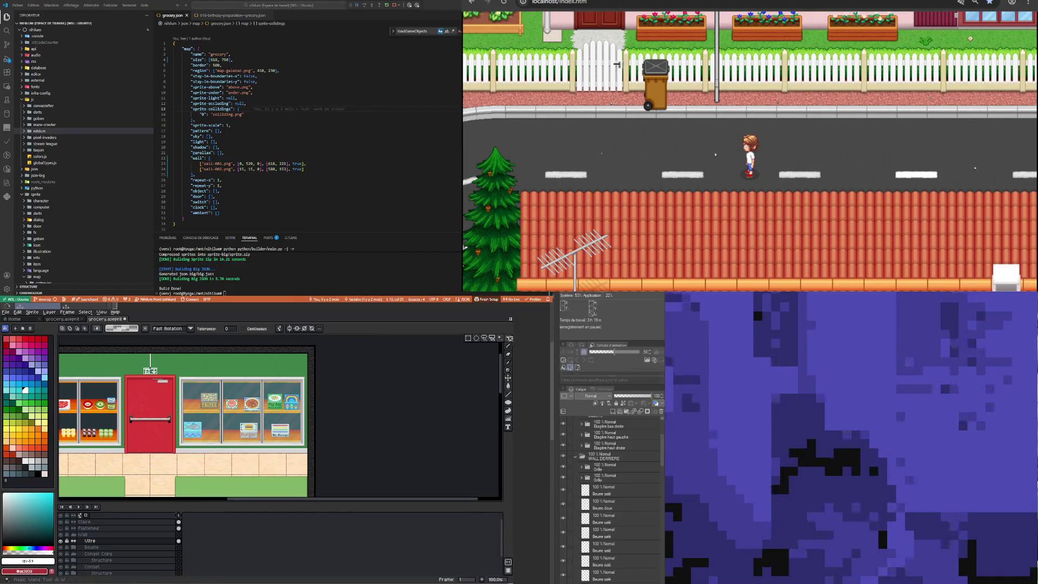
left_click(469, 339)
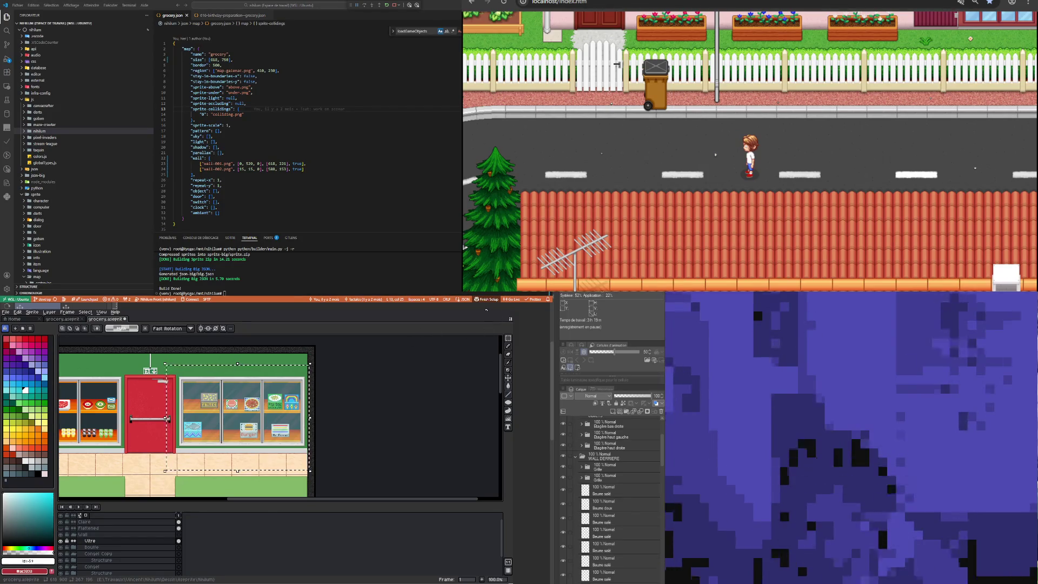
key("alt+Tab")
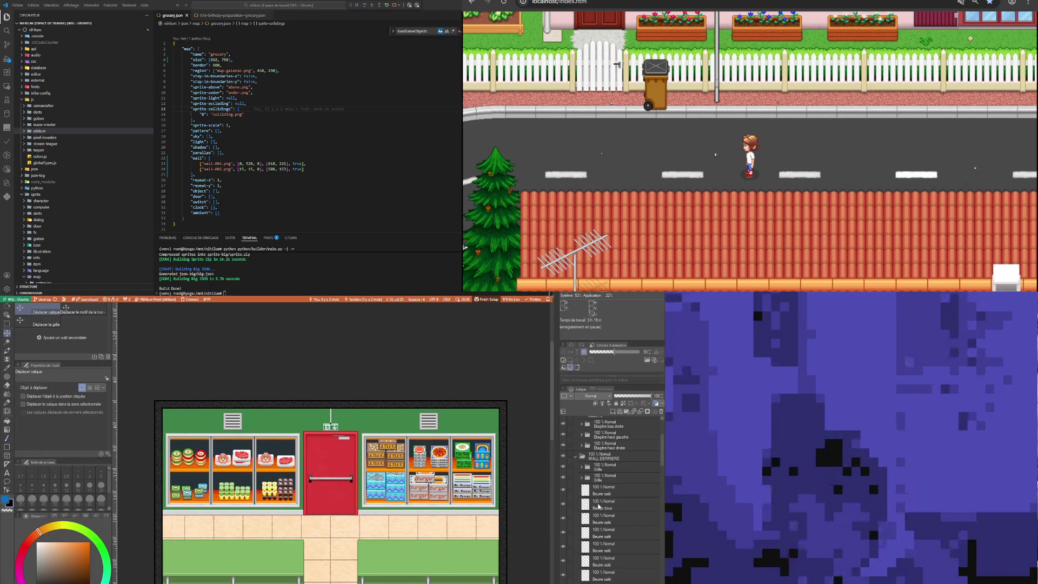
Paste the glass panels as a new layer and slide a copy over the left-hand shelves
left_click(606, 469)
key("ctrl+v")
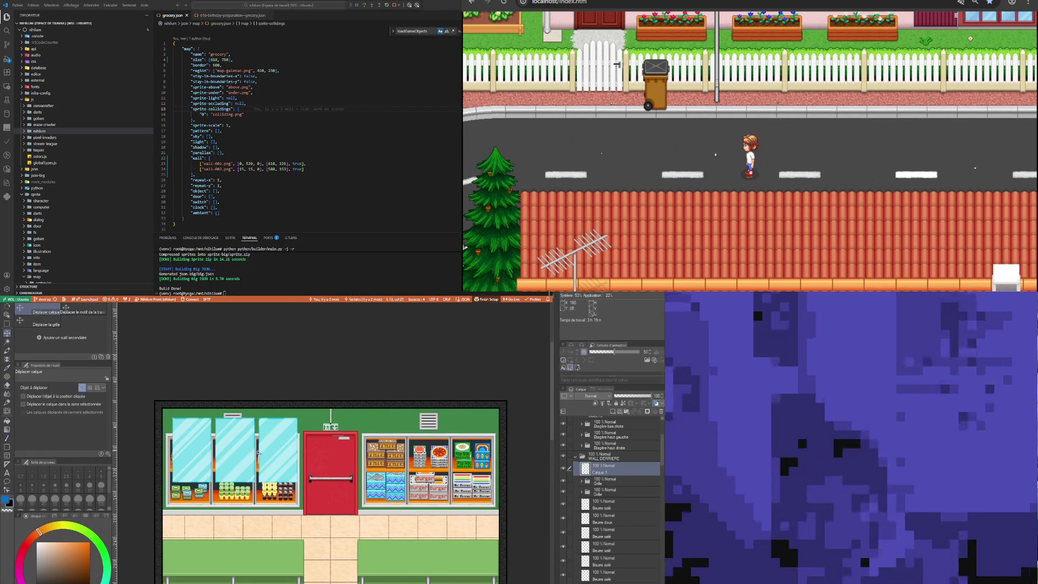
mouse_move(256, 452)
left_mouse_down()
mouse_move(245, 447)
mouse_move(429, 475)
left_mouse_up()
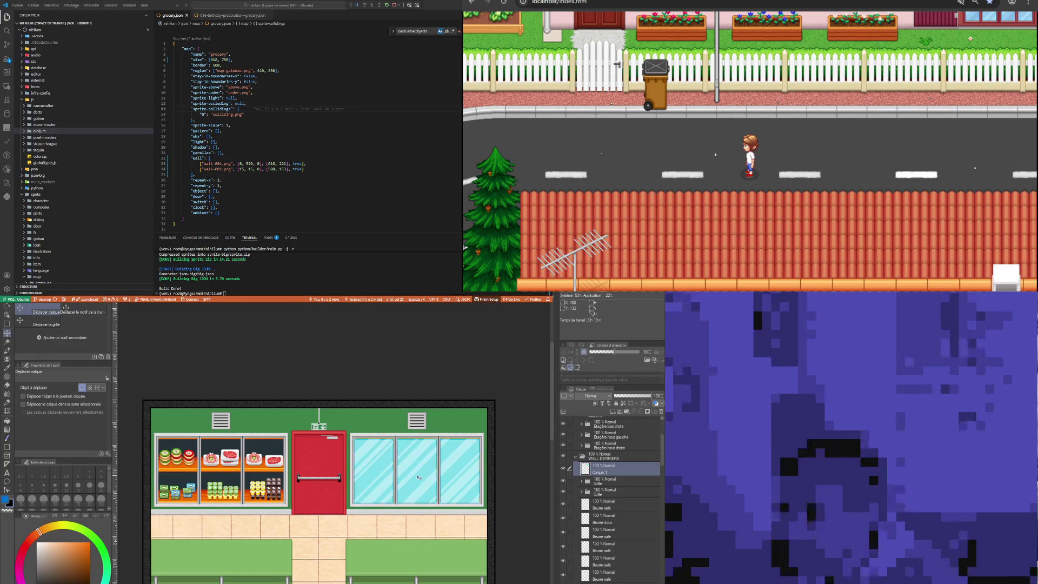
scroll(476, 472, "up", 1)
scroll(476, 472, "up", 1)
scroll(475, 472, "up", 1)
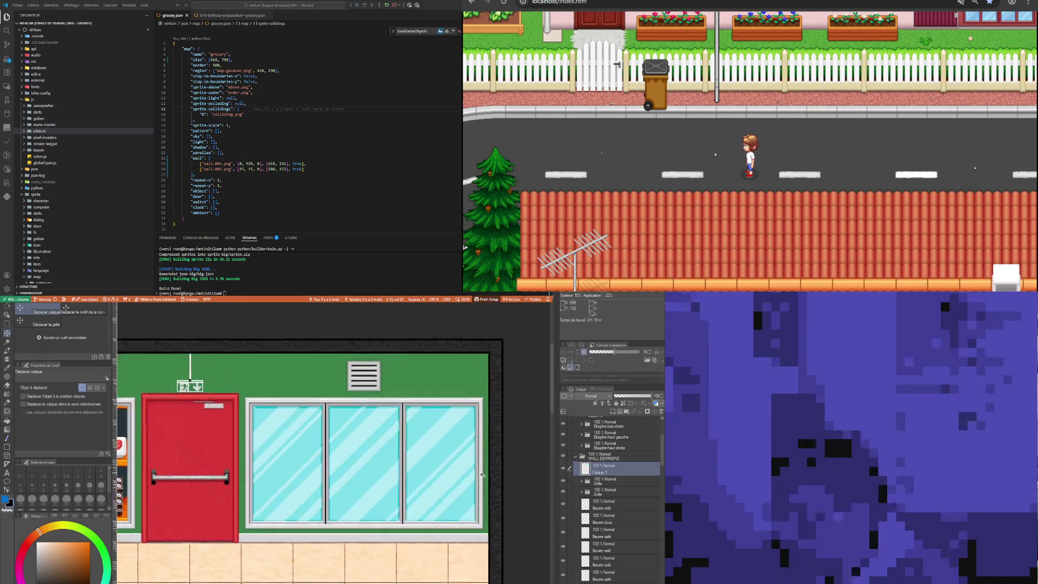
scroll(464, 475, "down", 1)
scroll(464, 475, "down", 1)
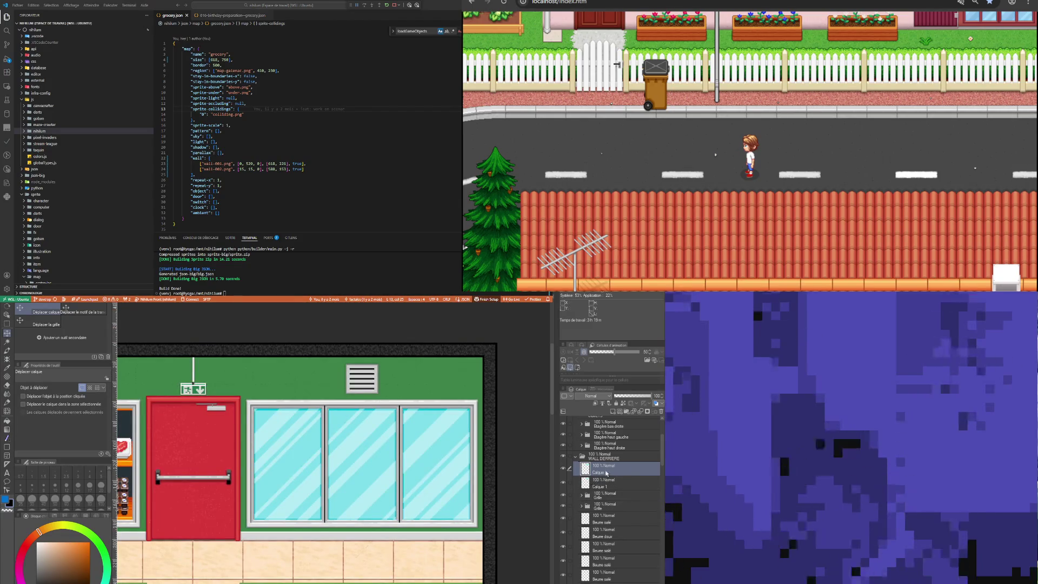
scroll(380, 479, "down", 1)
left_click_drag(380, 479, 143, 480)
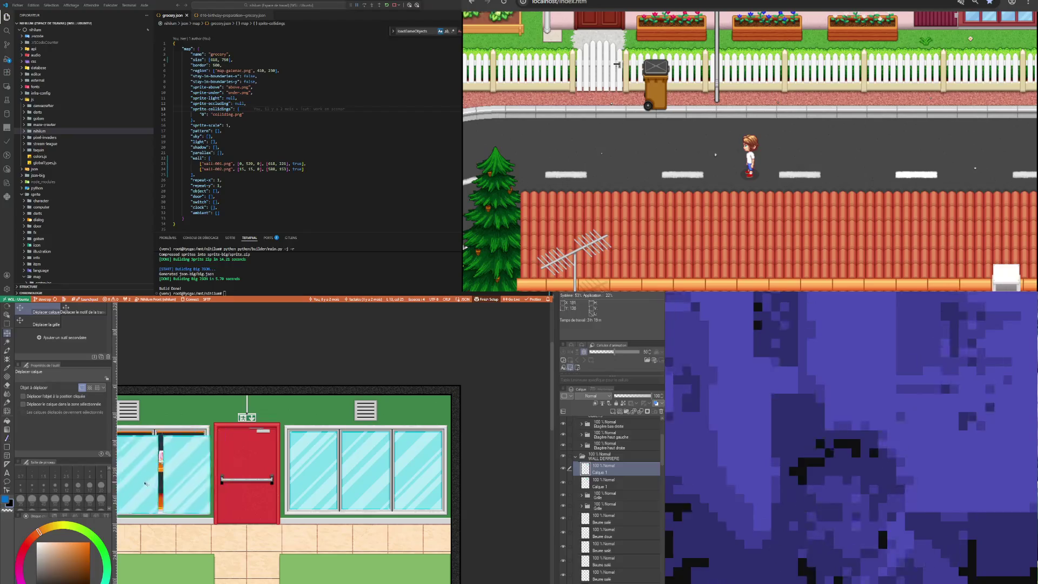
scroll(190, 501, "up", 1)
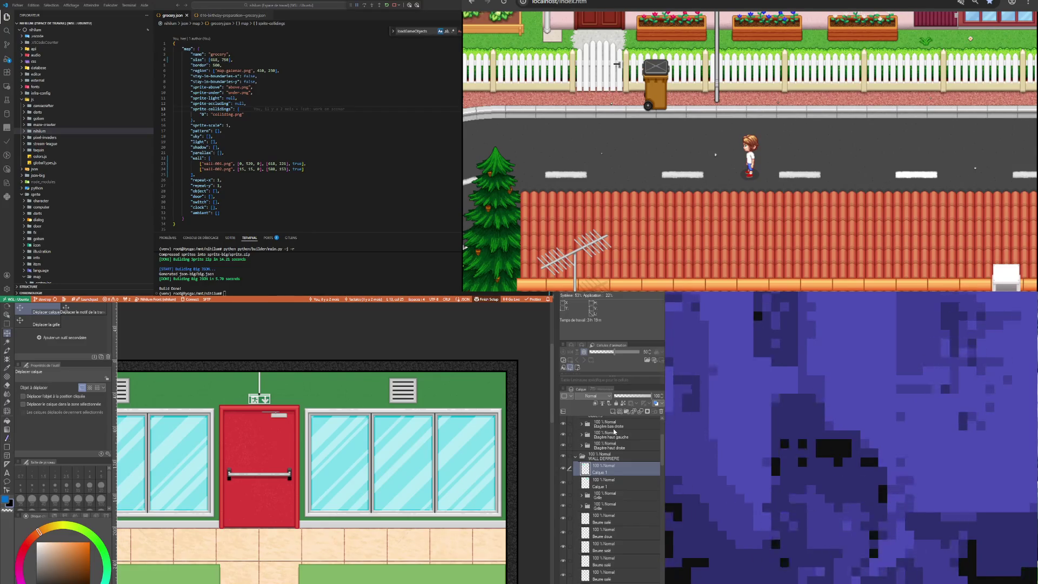
Remove the duplicate glass layer and name the remaining glass layer 'Vitres'
key("ctrl+e")
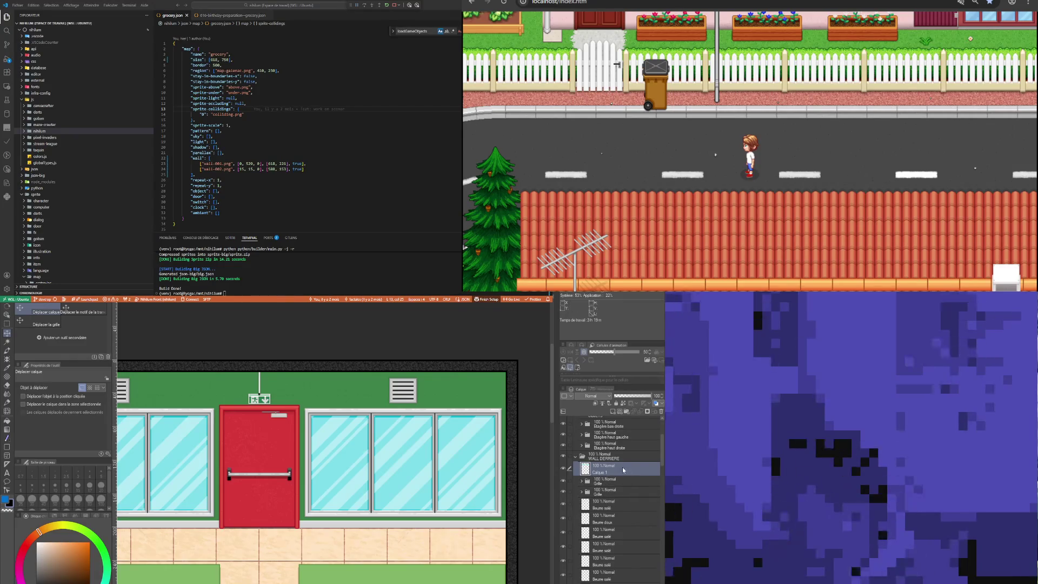
left_click(625, 397)
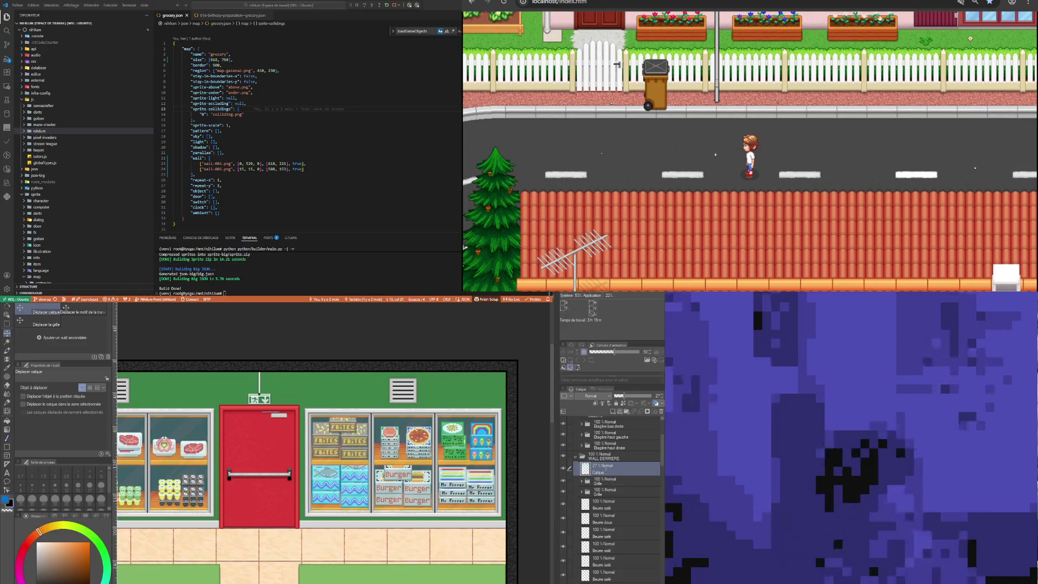
type("Vitres")
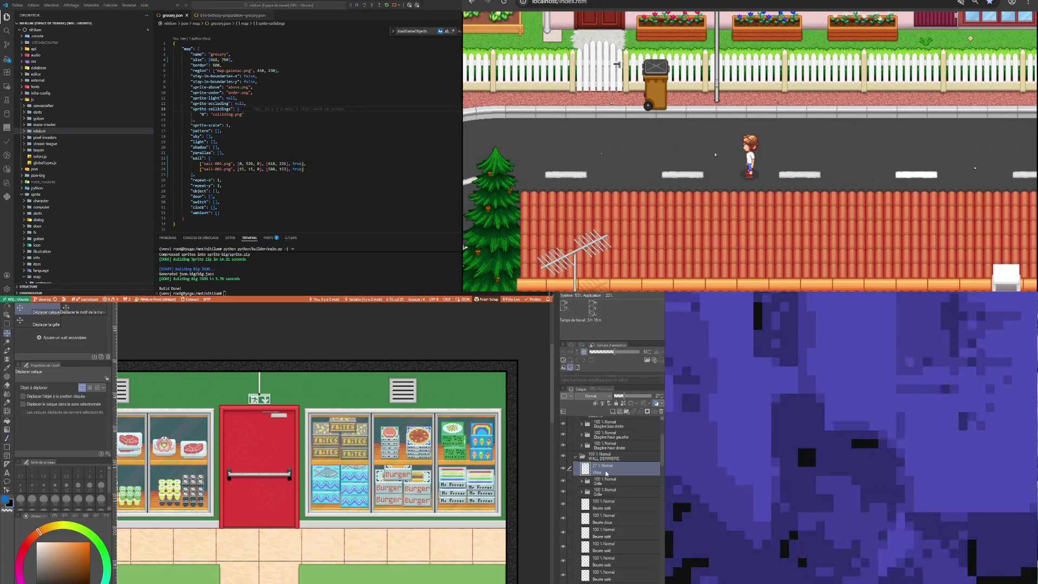
scroll(377, 474, "down", 1)
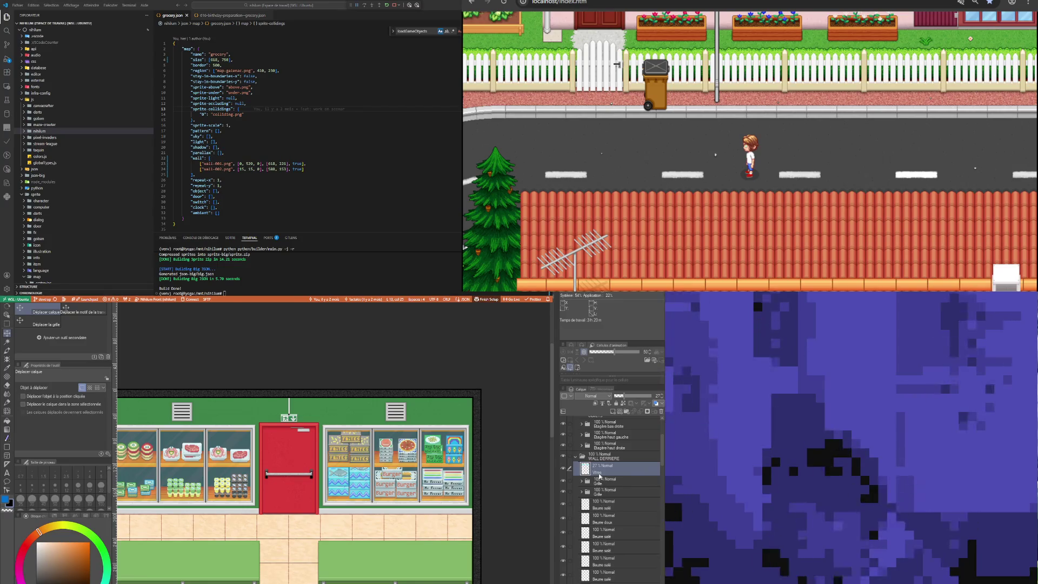
Try Overlay and Normal blending on Vitres, then settle on Screen at 40% opacity
key("shift+alt+o")
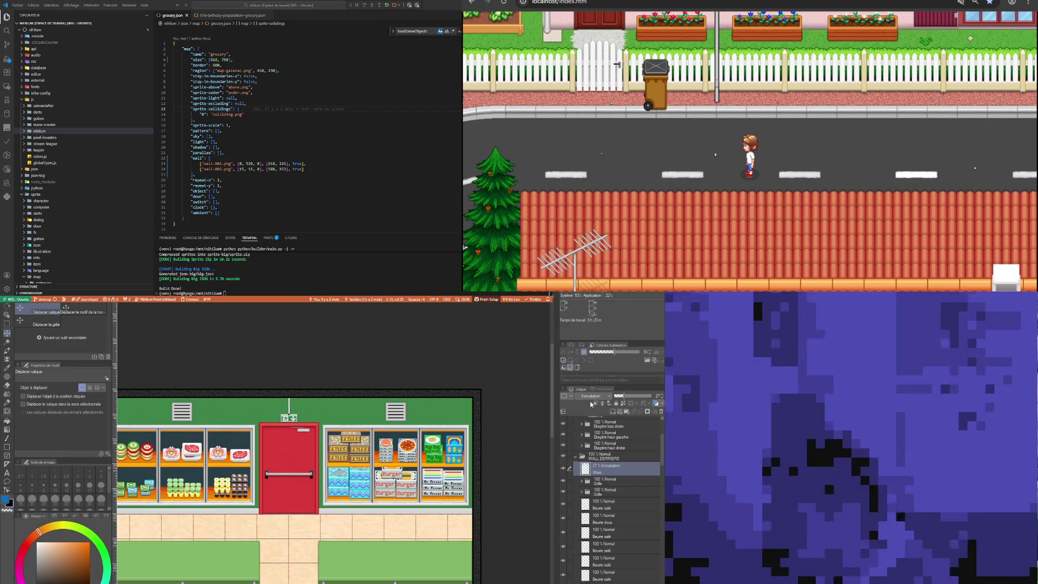
key("shift+alt+n")
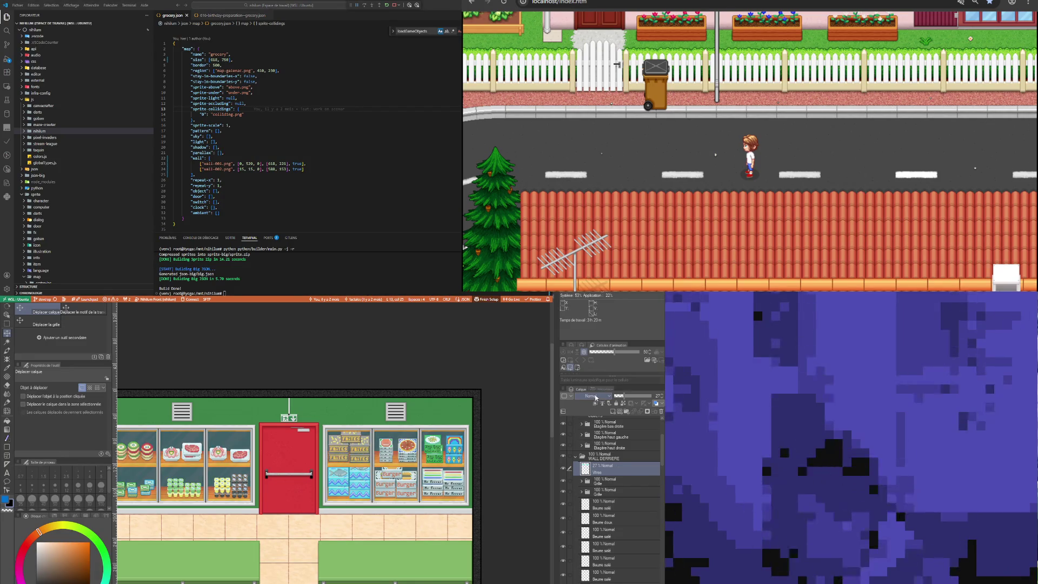
key("shift+alt+s")
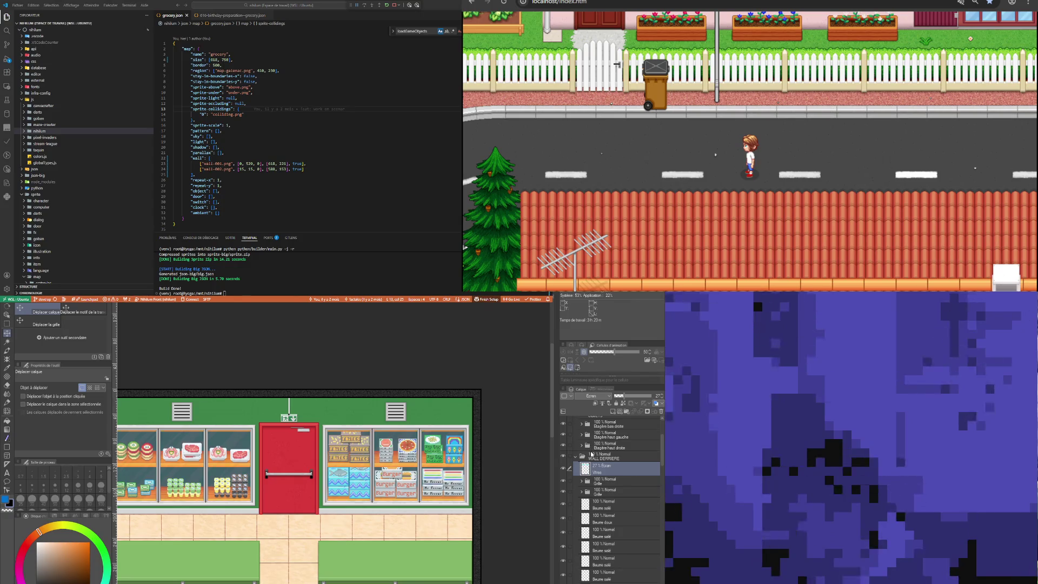
scroll(404, 454, "up", 3)
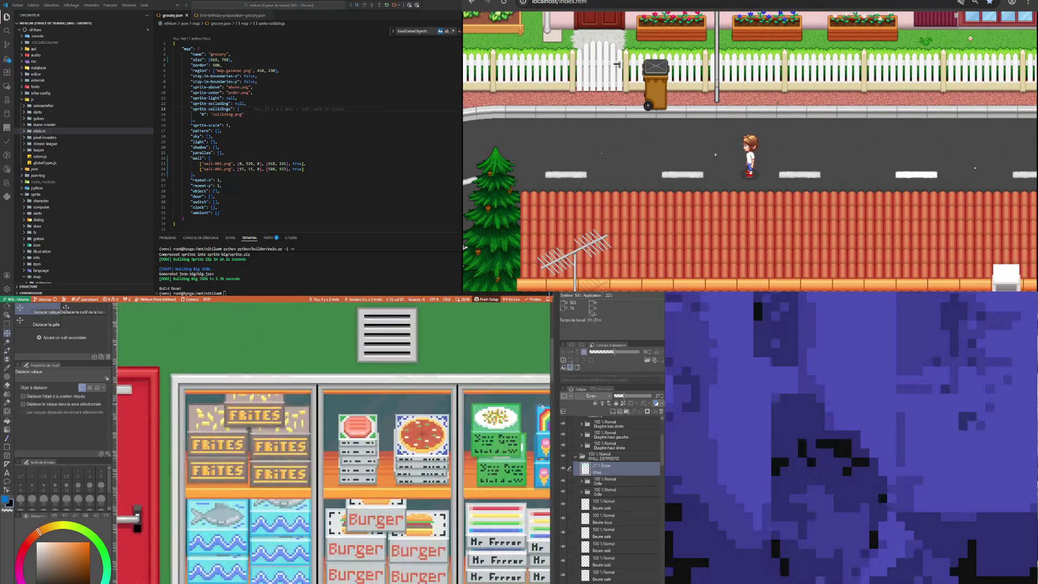
left_click(640, 397)
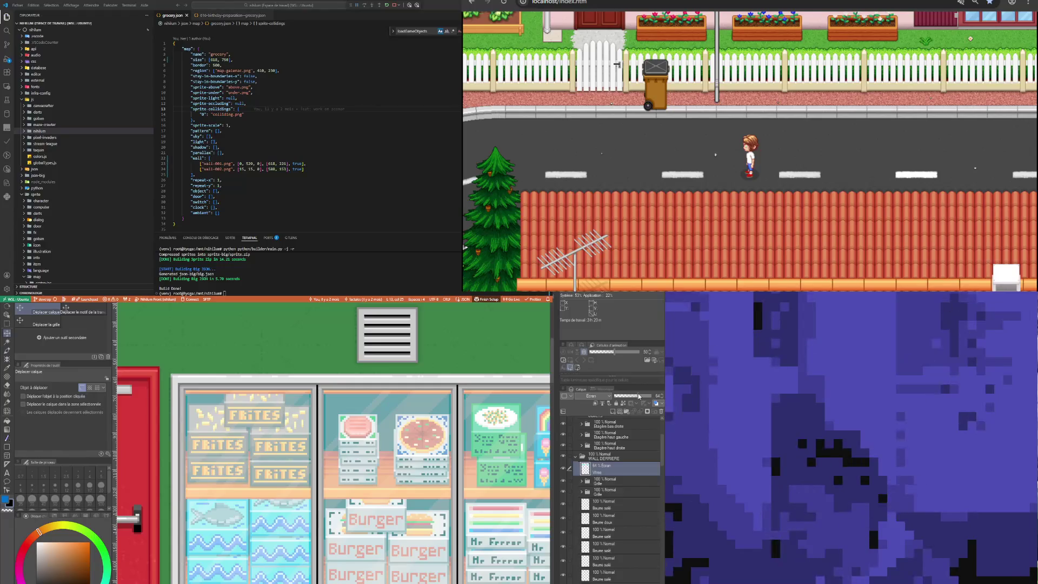
left_click_drag(639, 396, 629, 397)
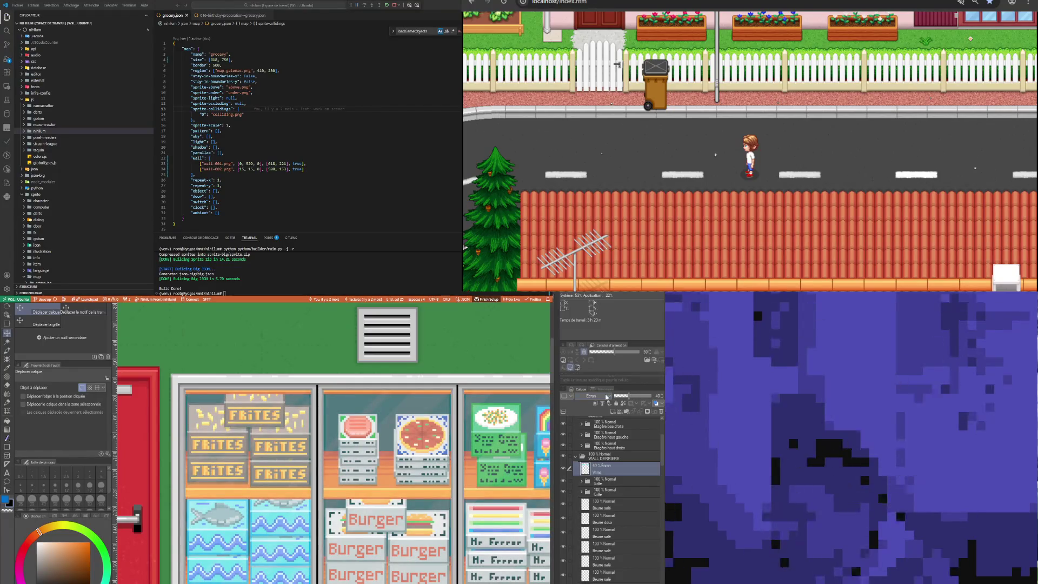
scroll(589, 400, "up", 8)
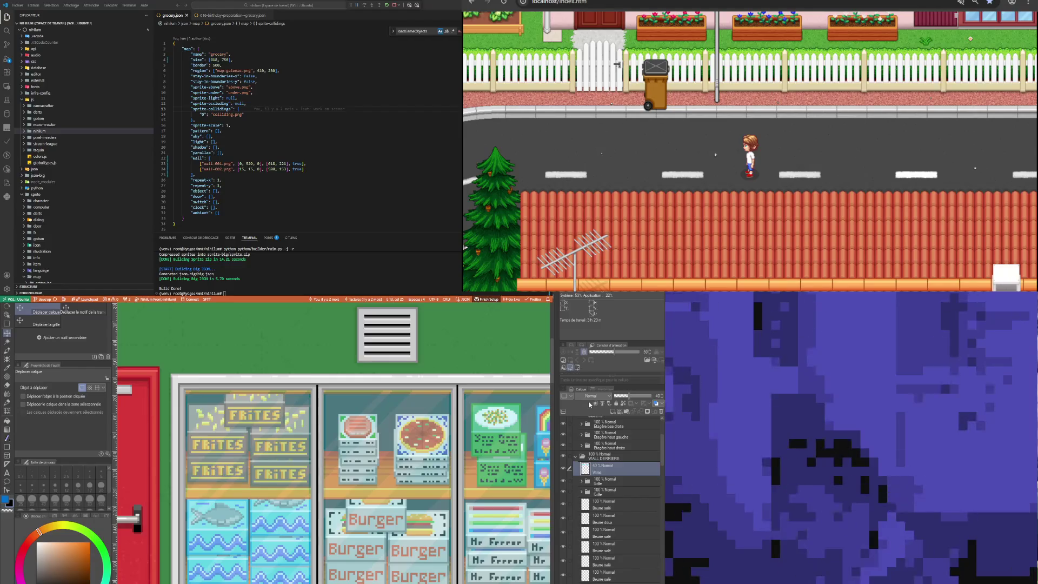
scroll(591, 396, "down", 7)
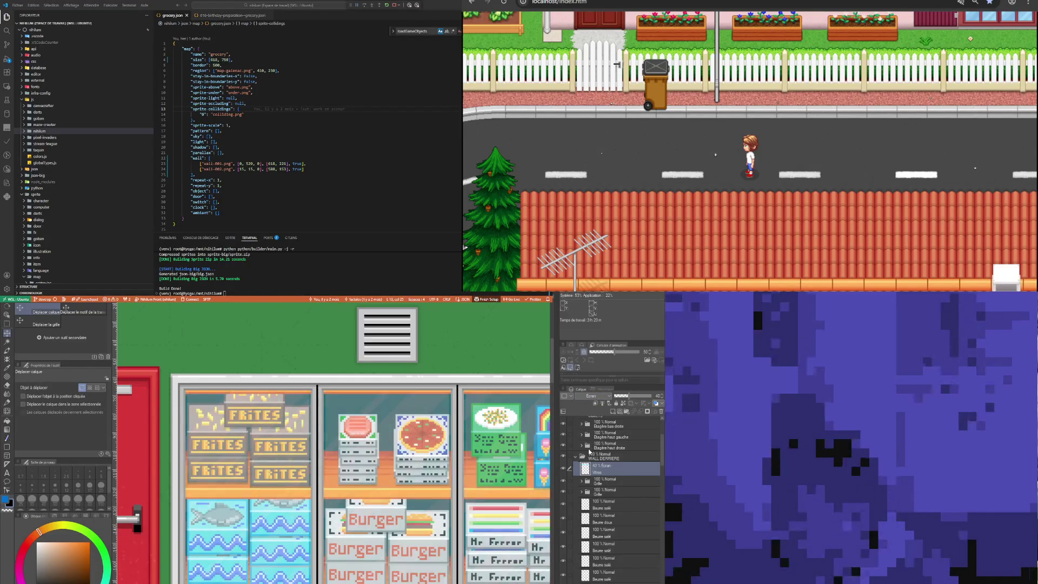
scroll(378, 443, "down", 2)
scroll(324, 460, "down", 2)
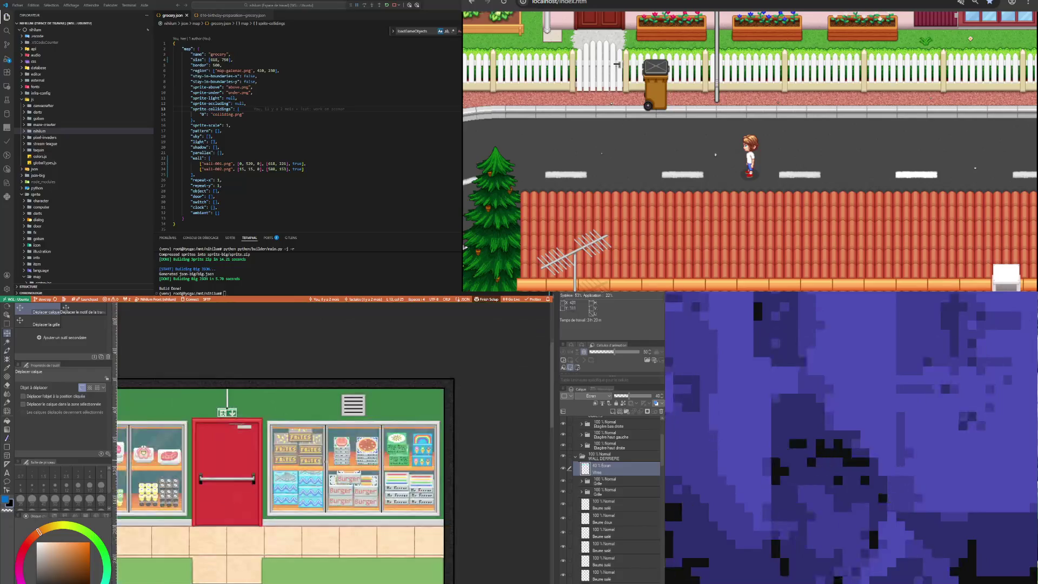
Lower the Vitres glass layer's opacity to 30%
scroll(277, 470, "down", 1)
scroll(277, 470, "down", 1)
scroll(296, 468, "down", 1)
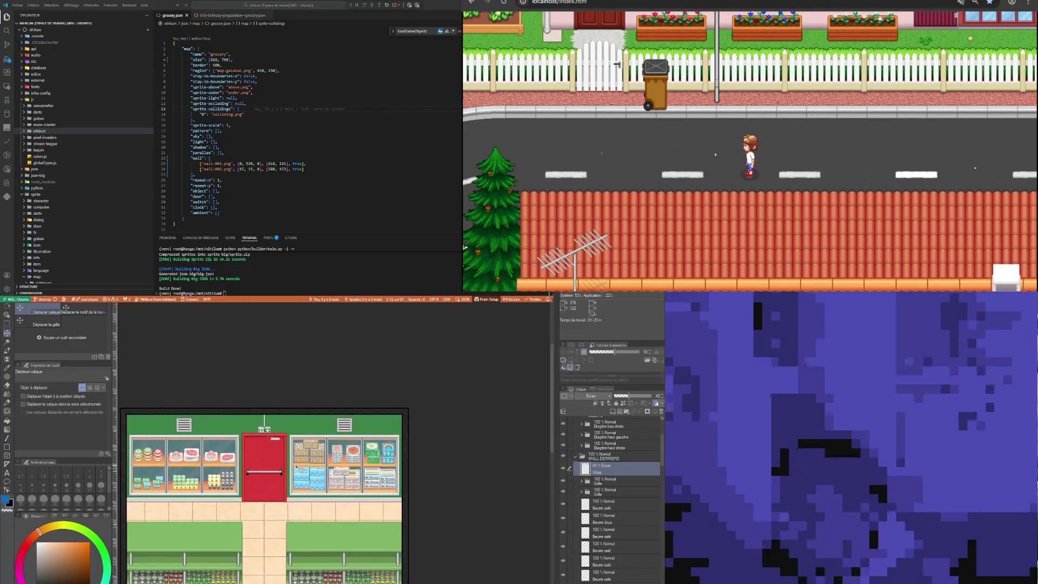
scroll(184, 479, "up", 1)
scroll(184, 479, "up", 1)
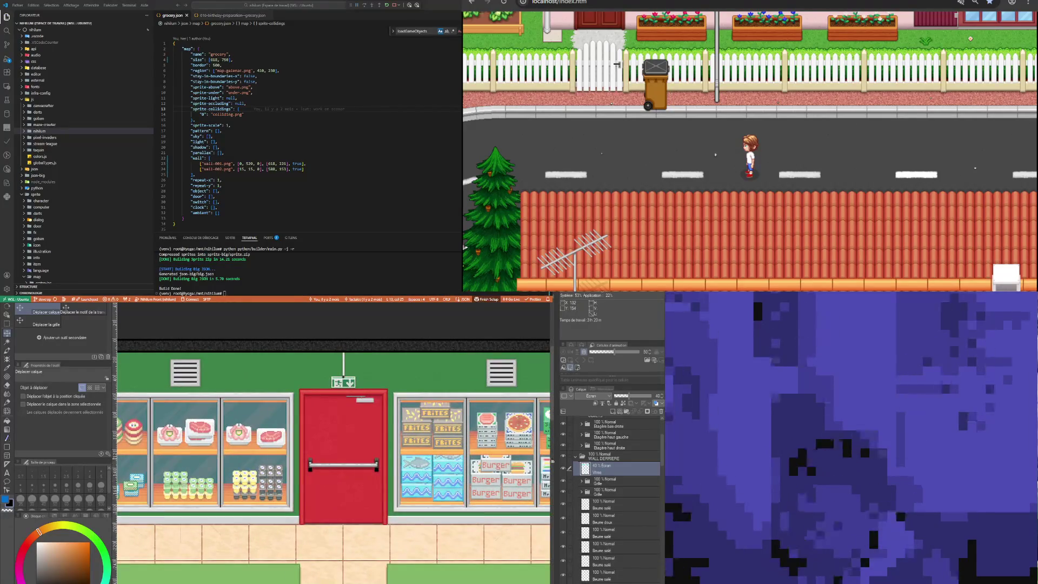
left_click(662, 399)
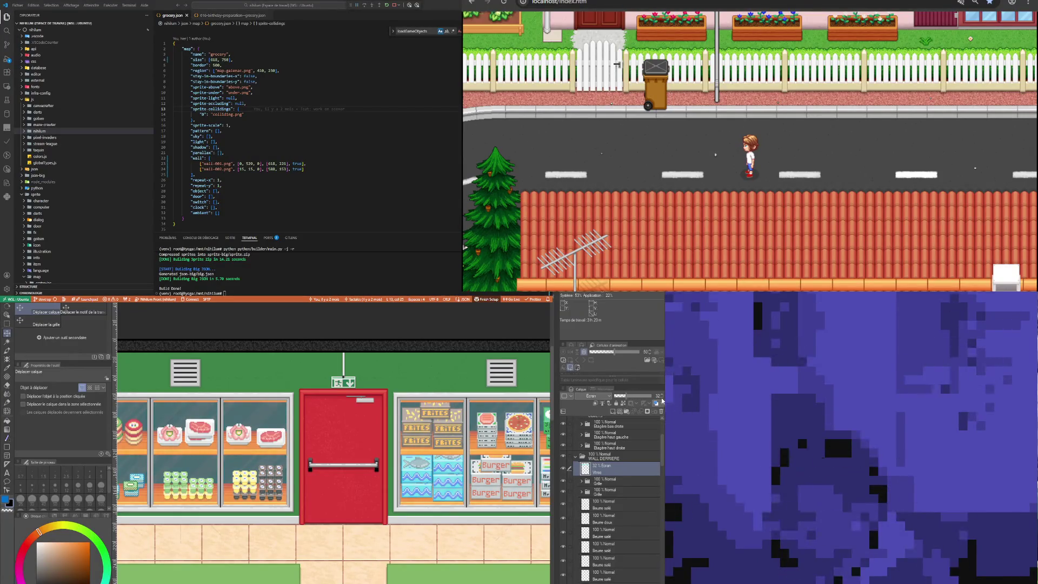
left_click(662, 400)
Set the Vitres layer's blend mode back to Normal
scroll(454, 474, "down", 1)
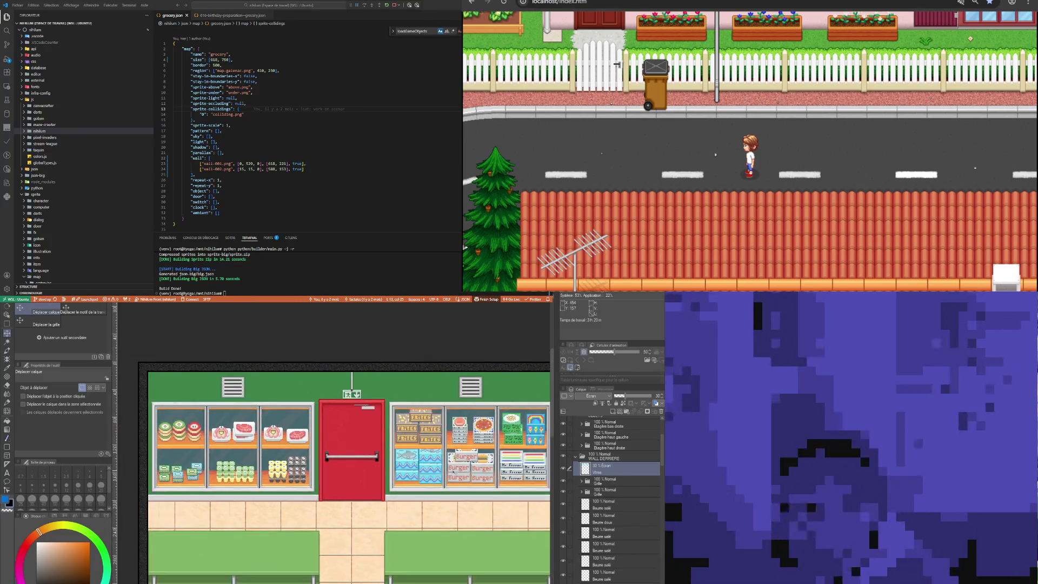
scroll(453, 473, "down", 1)
scroll(454, 468, "down", 1)
scroll(462, 450, "up", 3)
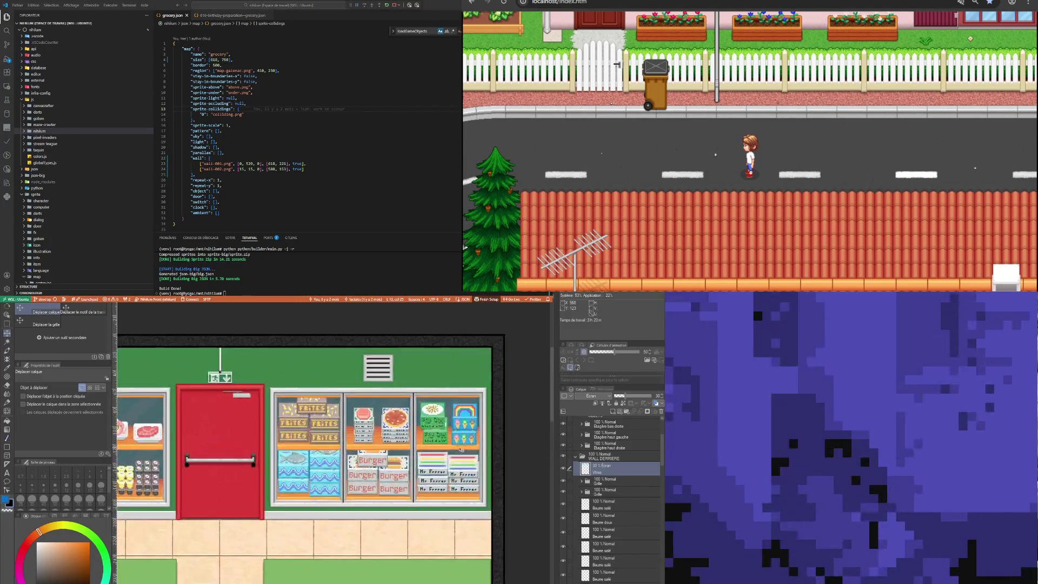
scroll(462, 450, "down", 2)
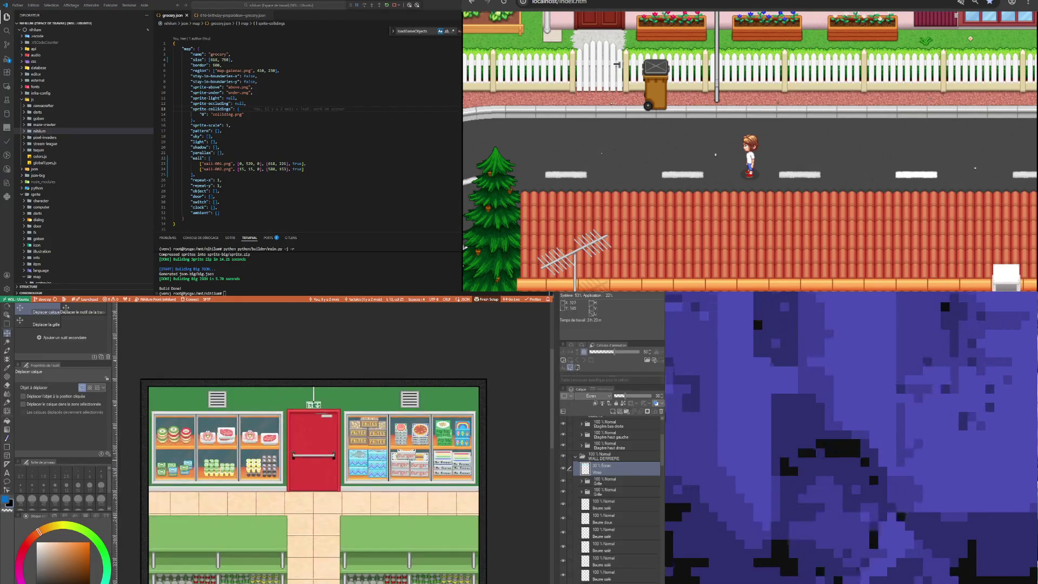
scroll(217, 453, "up", 1)
scroll(217, 453, "up", 1)
scroll(218, 453, "up", 1)
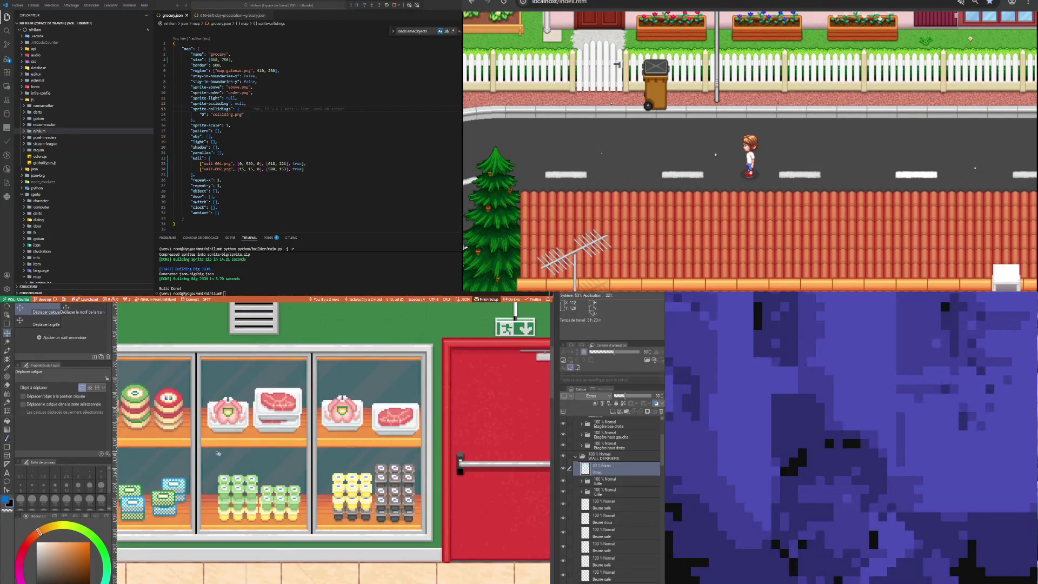
scroll(217, 453, "down", 1)
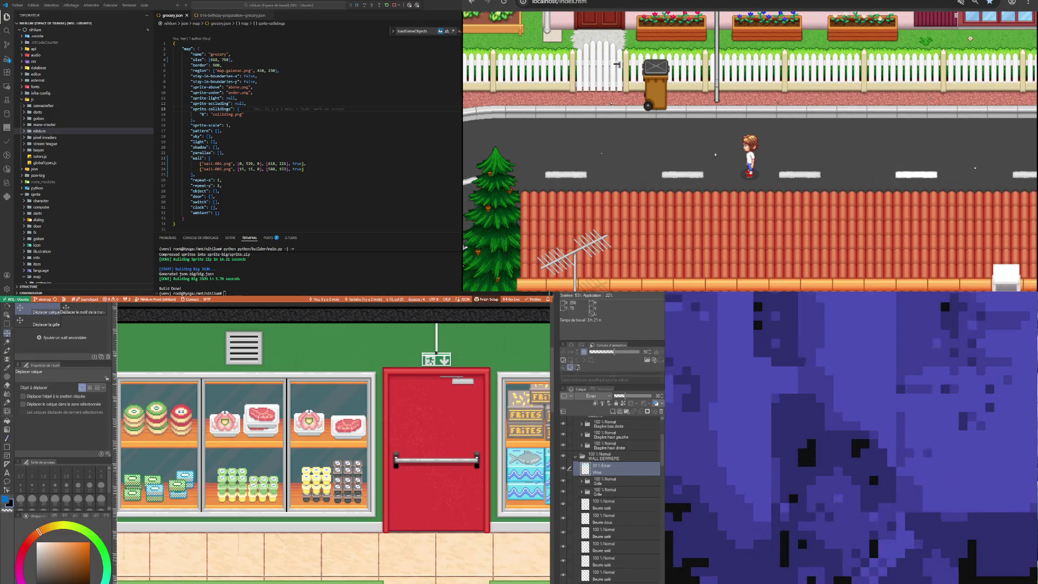
scroll(267, 449, "down", 3)
scroll(470, 449, "up", 3)
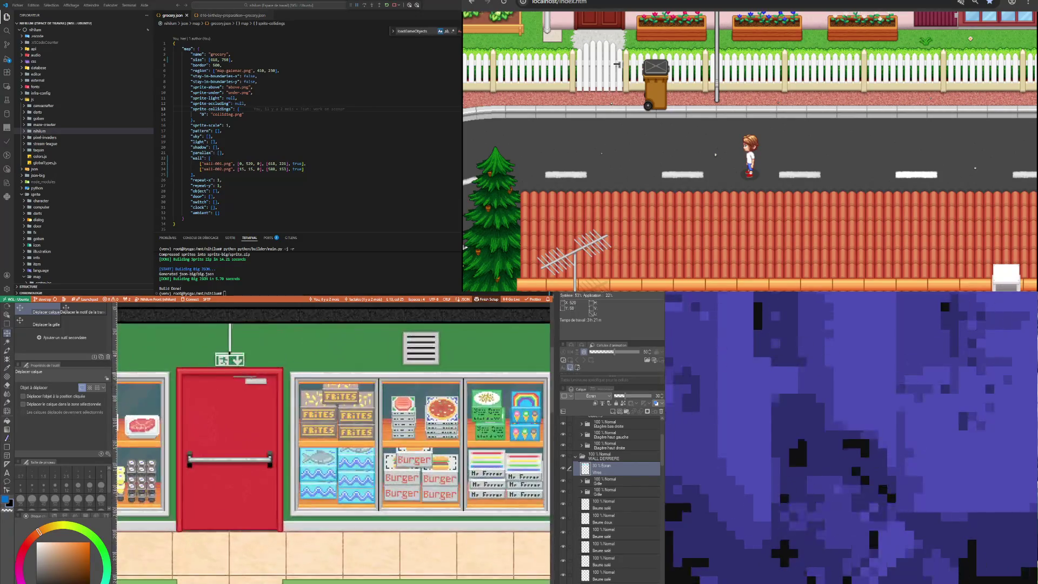
scroll(447, 391, "up", 2)
scroll(447, 391, "up", 2)
left_click(603, 398)
left_click(591, 407)
Zoom in on the red door and fridges to inspect the darkened glass
scroll(357, 396, "down", 2)
scroll(356, 397, "down", 1)
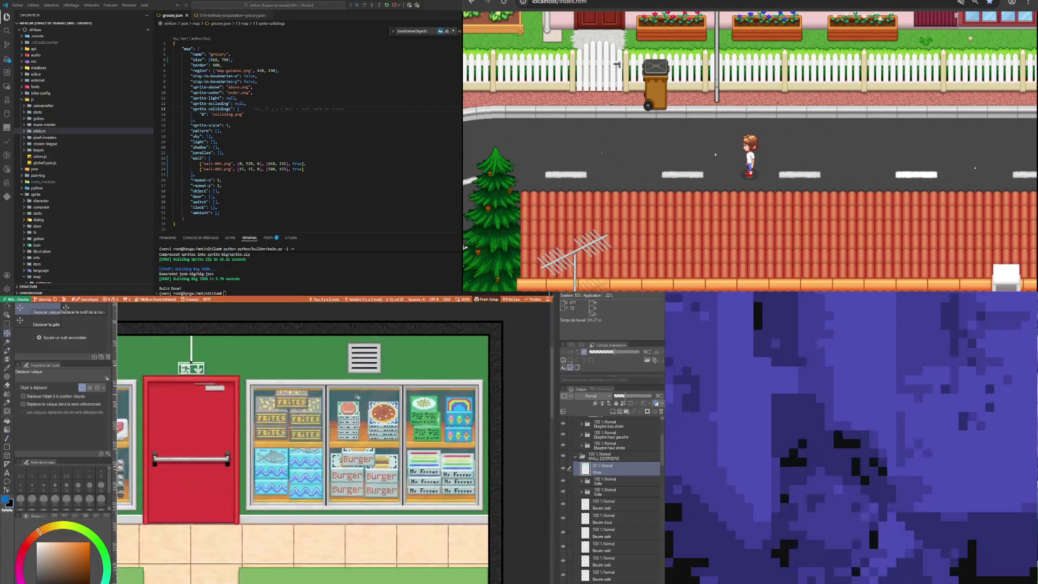
scroll(354, 403, "up", 1)
scroll(344, 420, "up", 1)
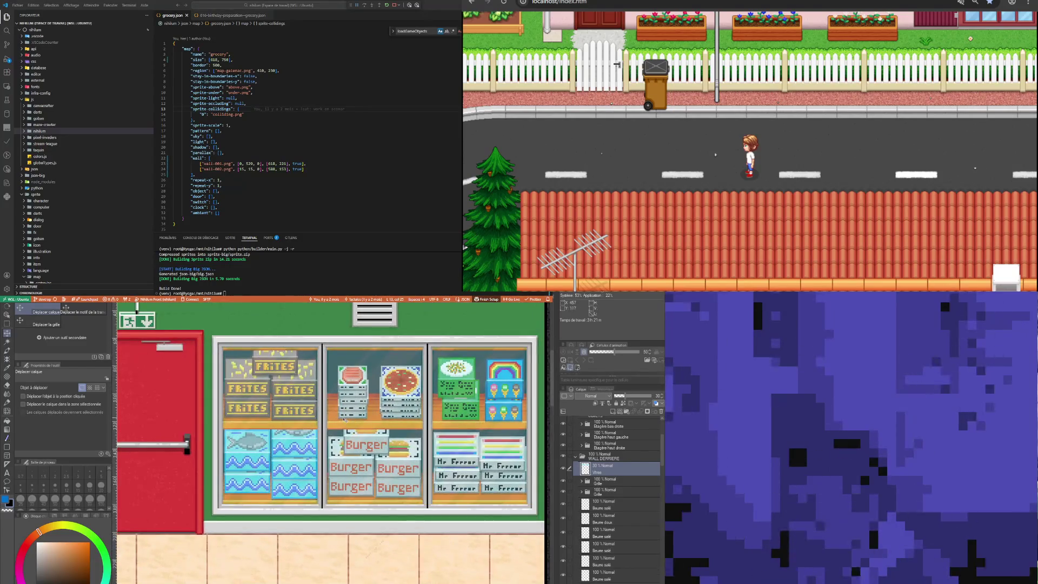
scroll(425, 308, "up", 1)
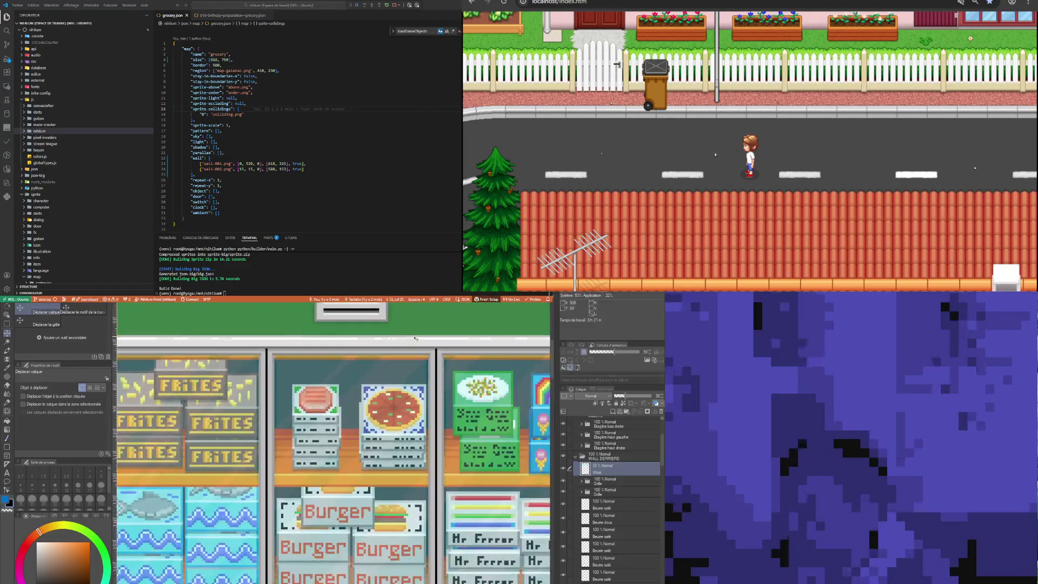
scroll(419, 346, "up", 1)
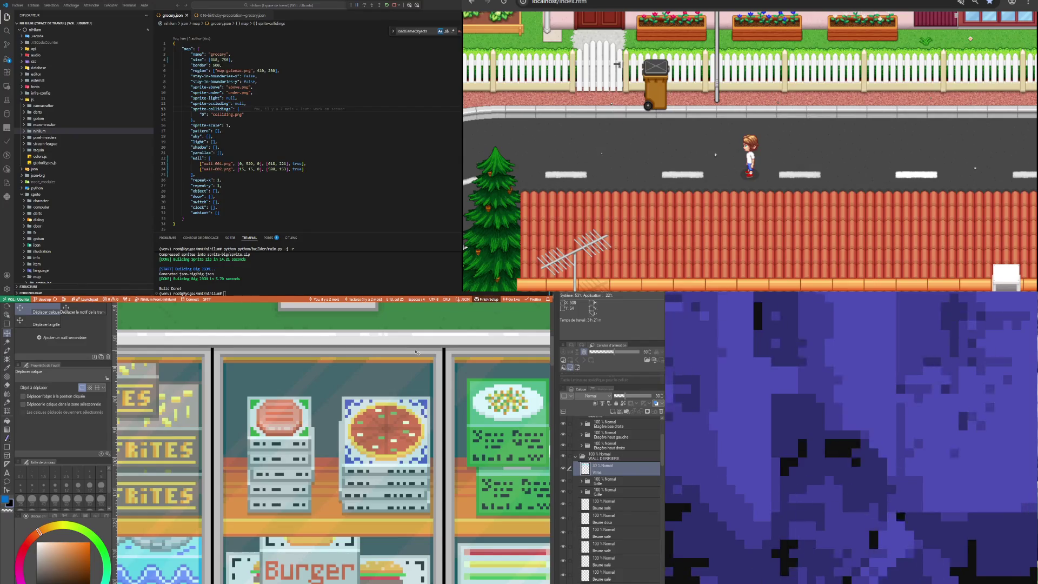
scroll(343, 439, "down", 2)
scroll(342, 439, "down", 2)
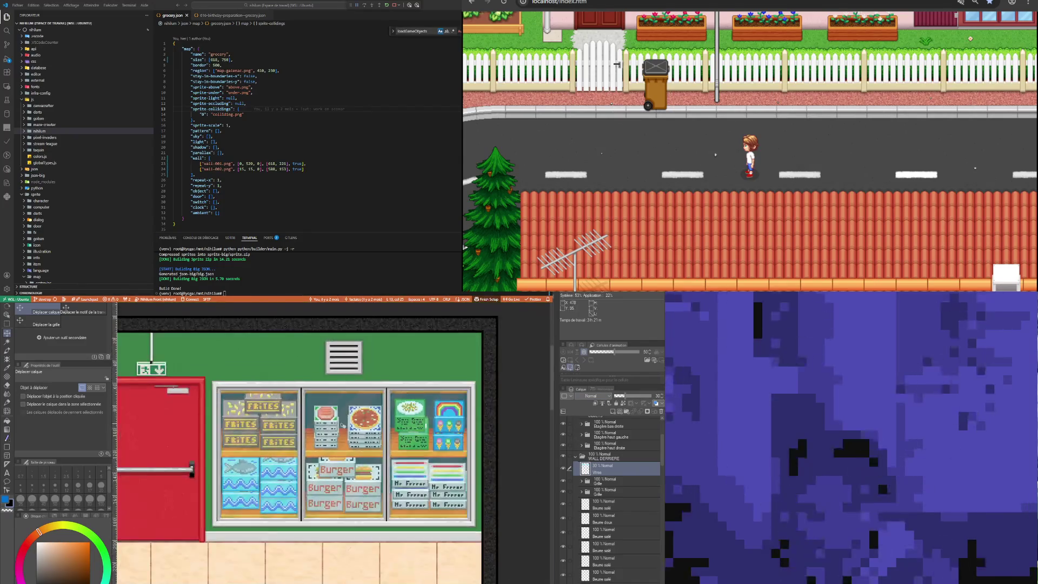
scroll(342, 440, "down", 2)
scroll(342, 440, "down", 1)
key("ctrl+plus")
key("ctrl+plus")
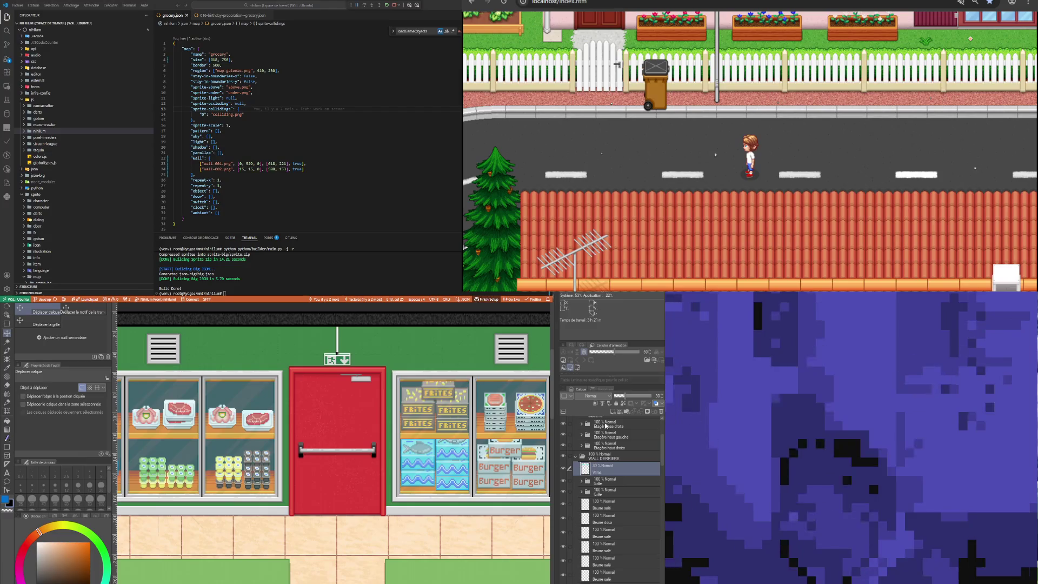
Switch the Vitres glass layer's blend mode to Screen
left_click(591, 396)
left_click(594, 453)
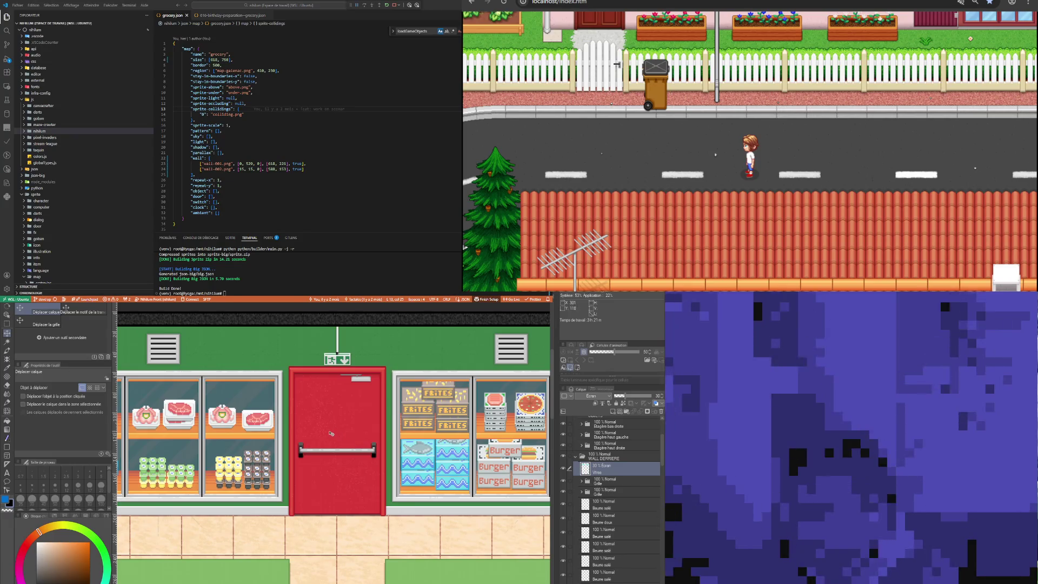
scroll(378, 411, "up", 1)
scroll(422, 395, "up", 1)
scroll(430, 390, "up", 1)
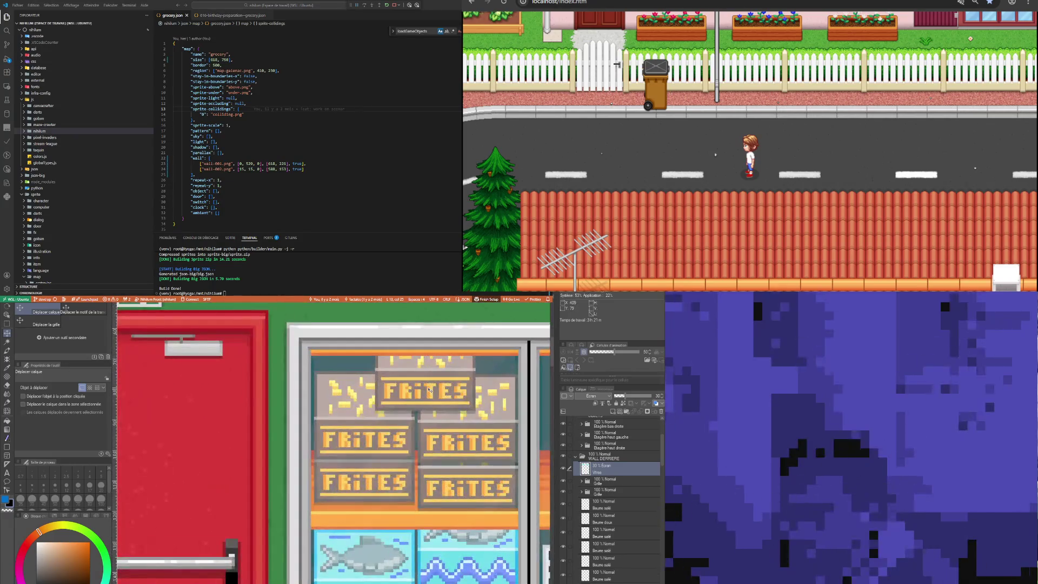
scroll(429, 389, "down", 1)
scroll(408, 411, "down", 2)
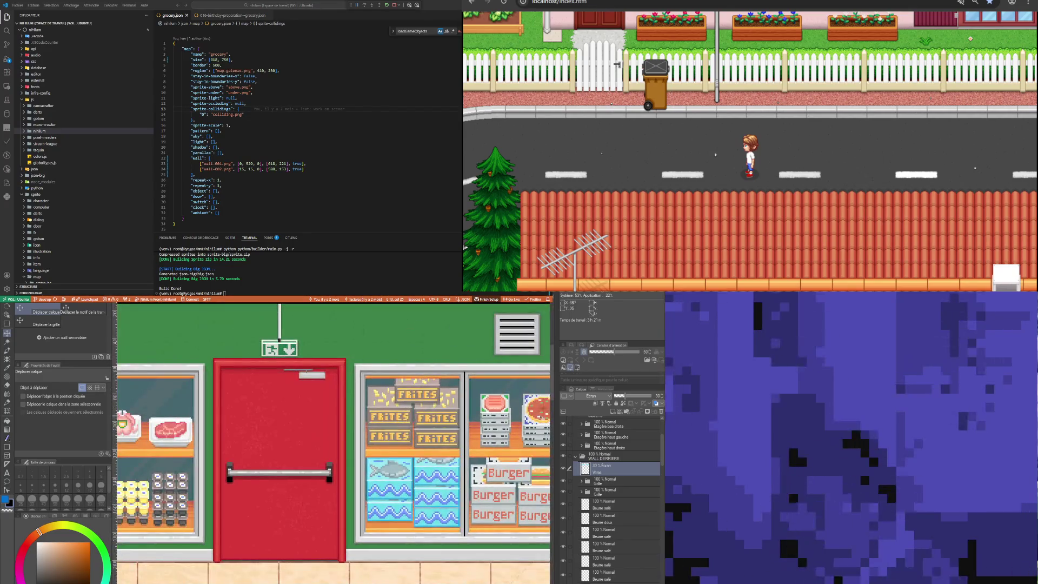
Adjust the Vitres opacity slider, briefly to 47%, then down to about 30%
left_click_drag(627, 398, 629, 399)
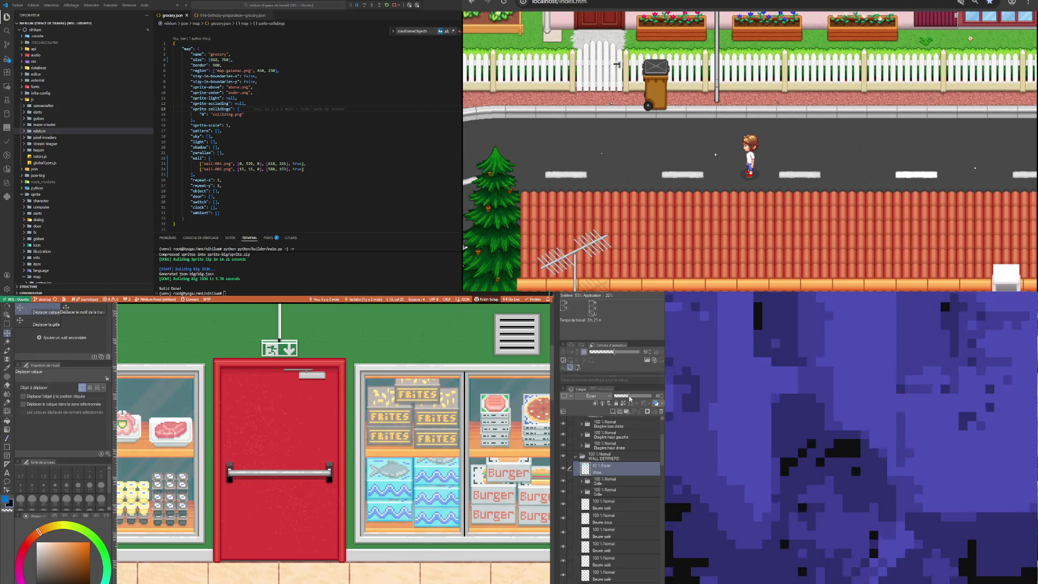
scroll(539, 405, "down", 1)
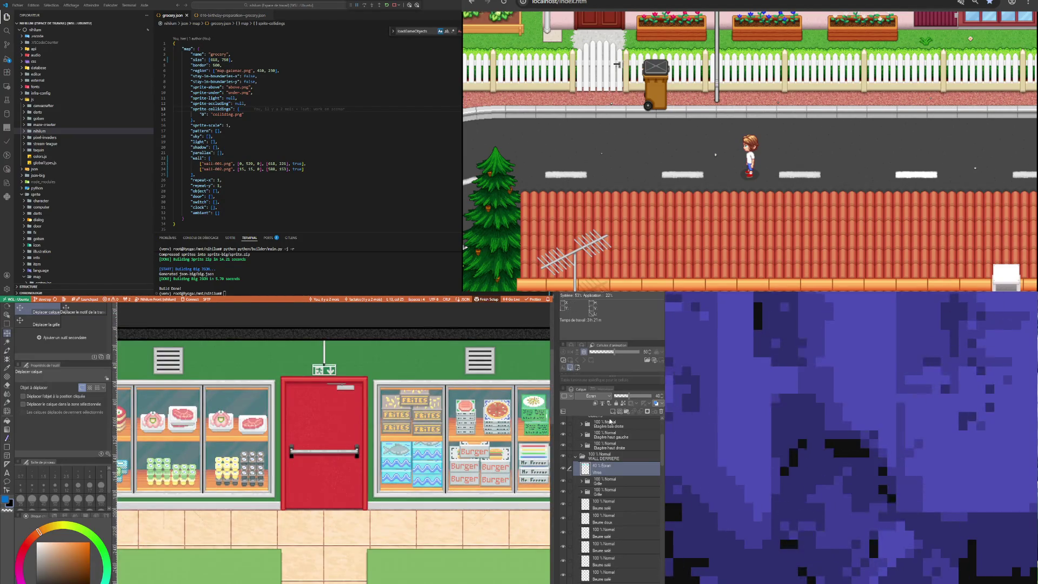
left_click_drag(631, 399, 625, 398)
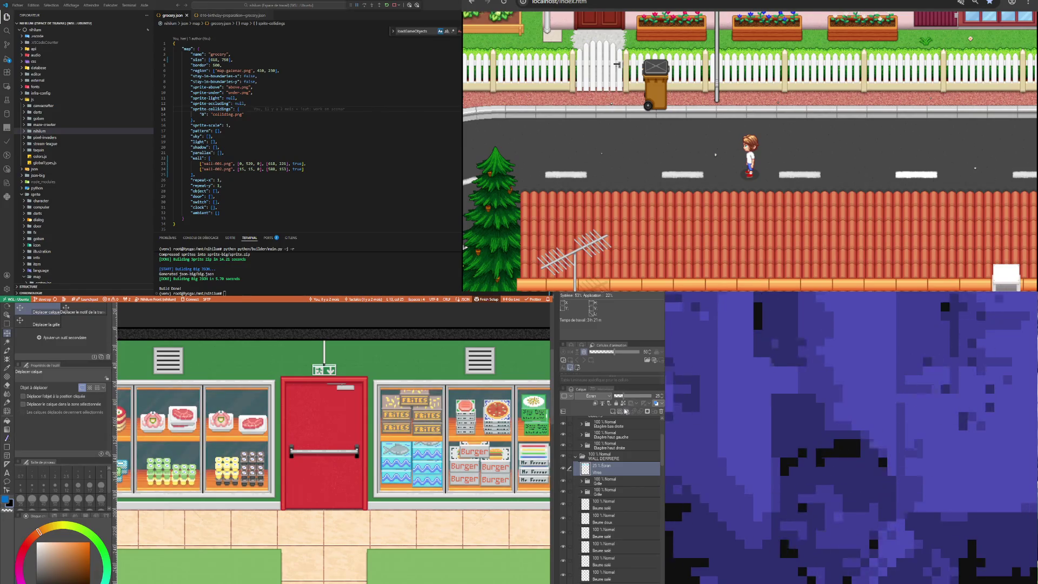
scroll(663, 395, "up", 3)
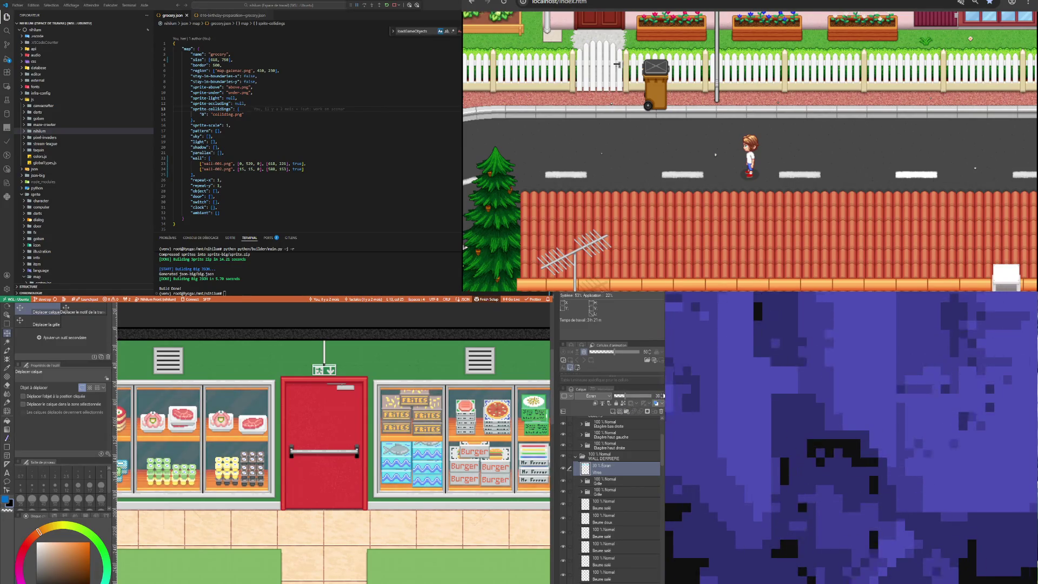
scroll(348, 419, "down", 1)
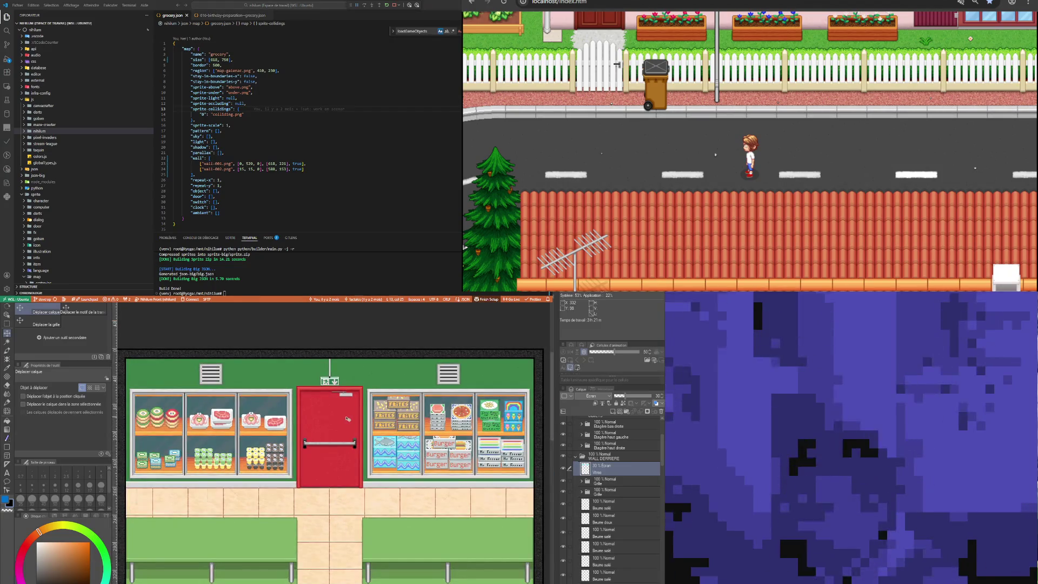
Select the WALL DERRIERE back-wall folder in the Layer panel
left_click(610, 457)
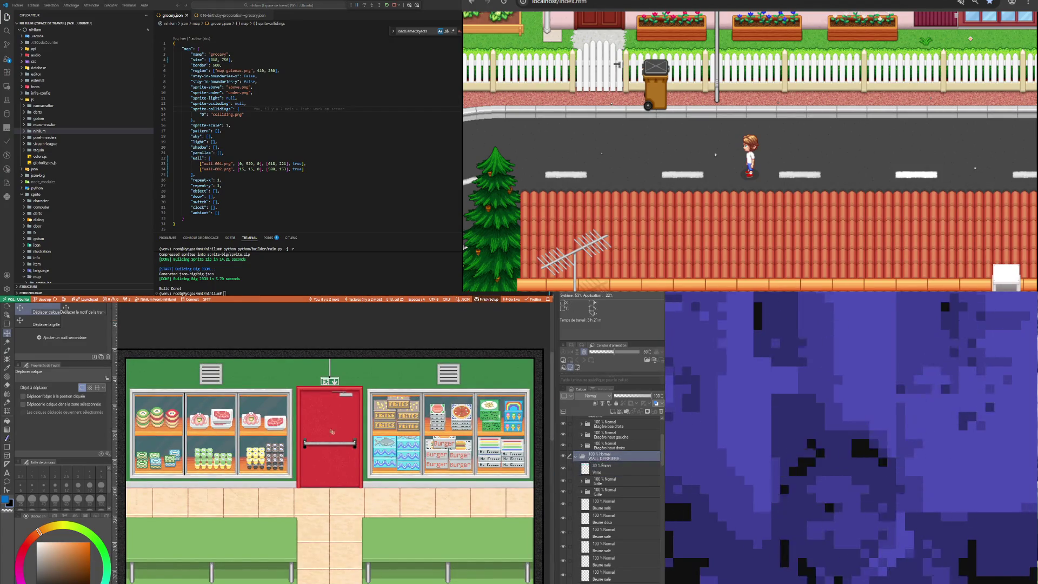
scroll(251, 464, "down", 1)
scroll(251, 464, "down", 1)
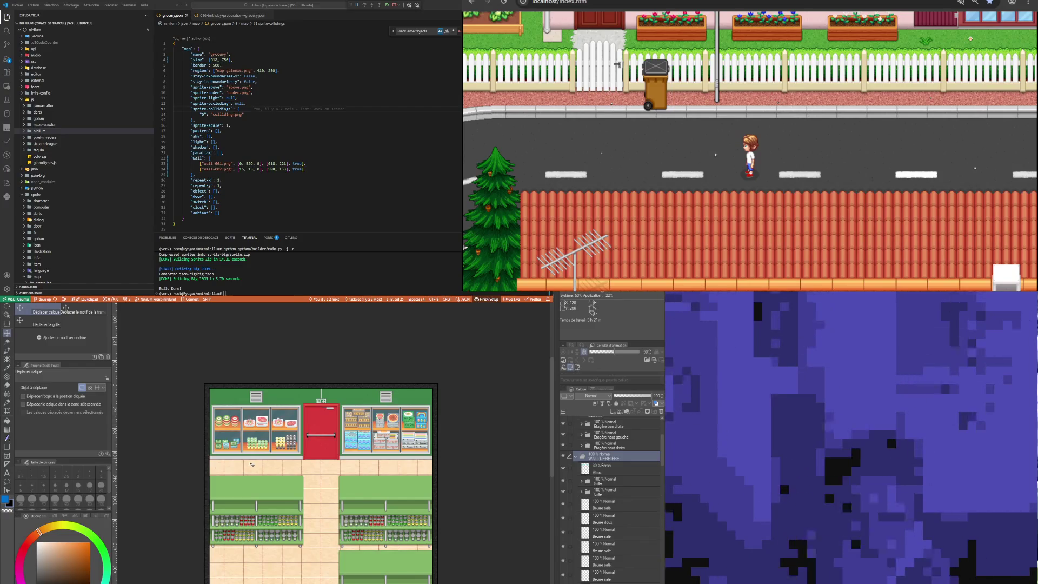
scroll(322, 429, "down", 1)
scroll(321, 428, "up", 1)
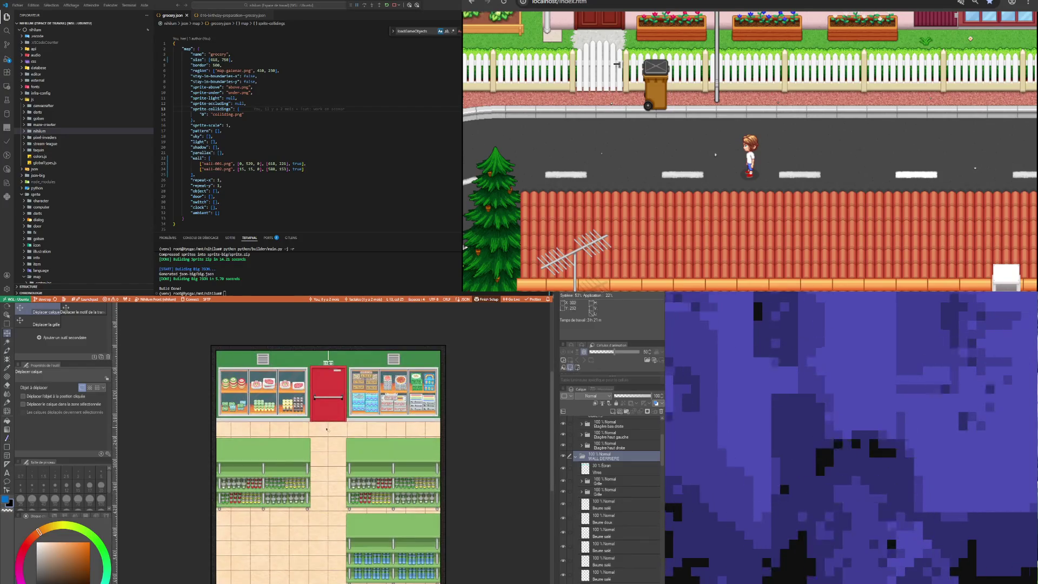
scroll(322, 428, "up", 1)
scroll(301, 382, "up", 2)
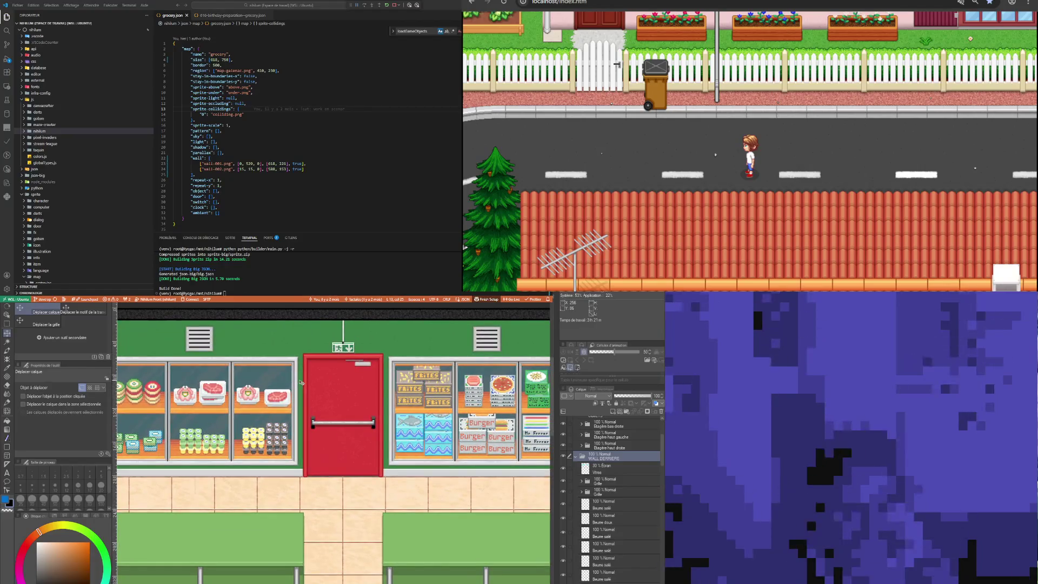
scroll(267, 411, "down", 1)
scroll(268, 411, "down", 1)
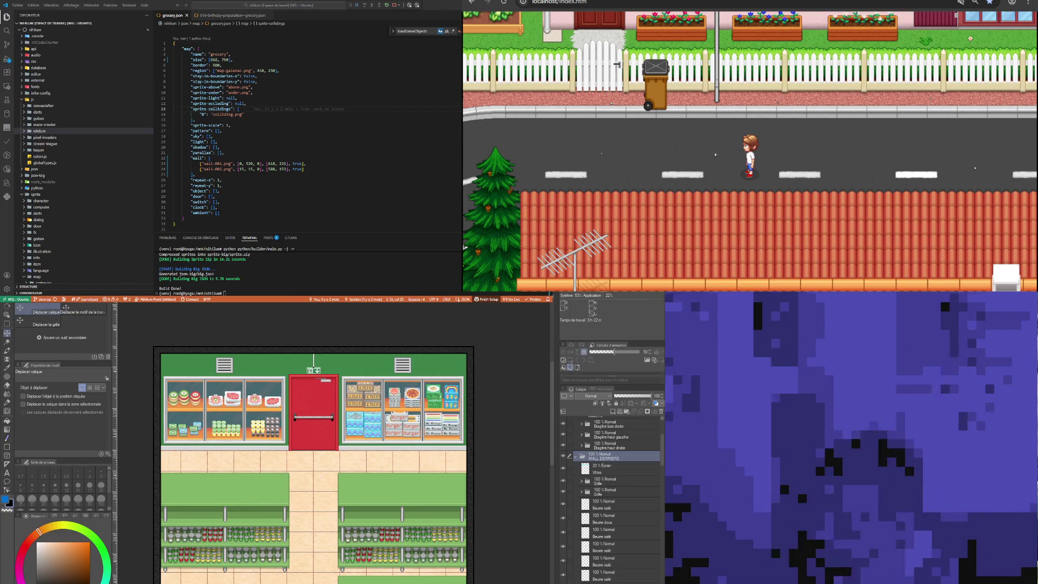
Reselect the Vitres glass layer and add a new raster layer directly above it
scroll(338, 429, "up", 1)
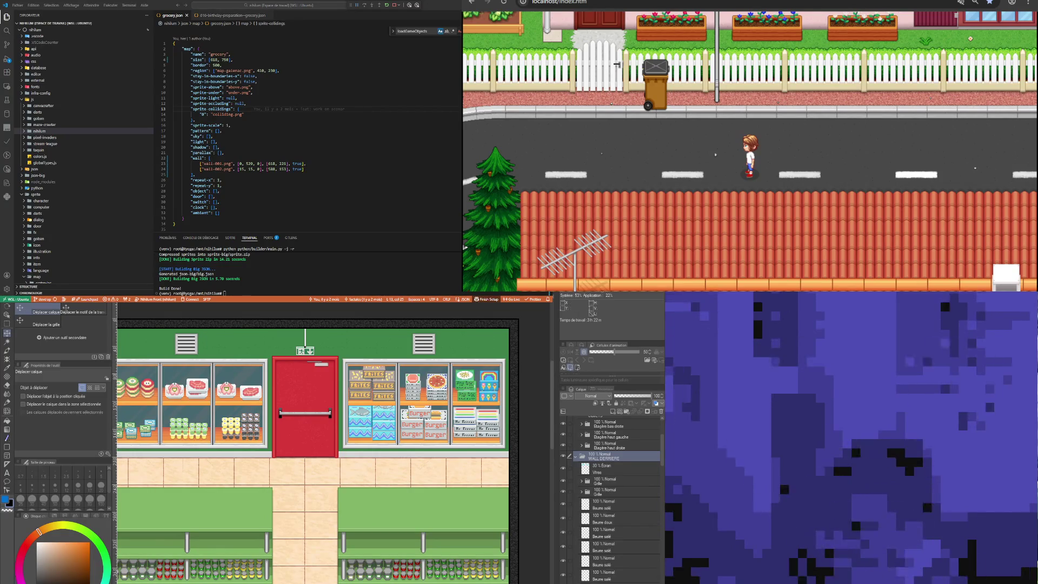
left_click(603, 468)
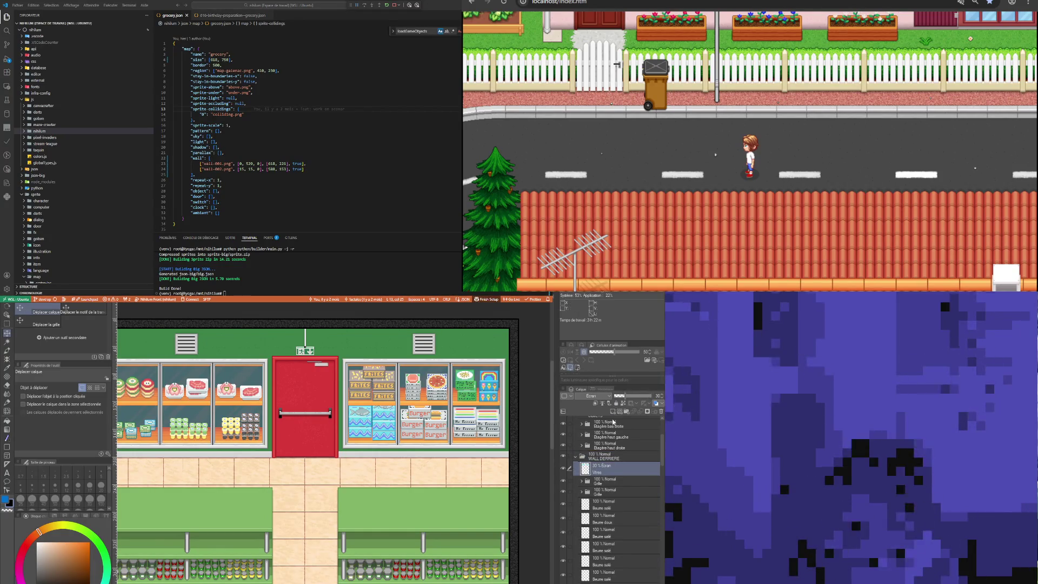
left_click(601, 419)
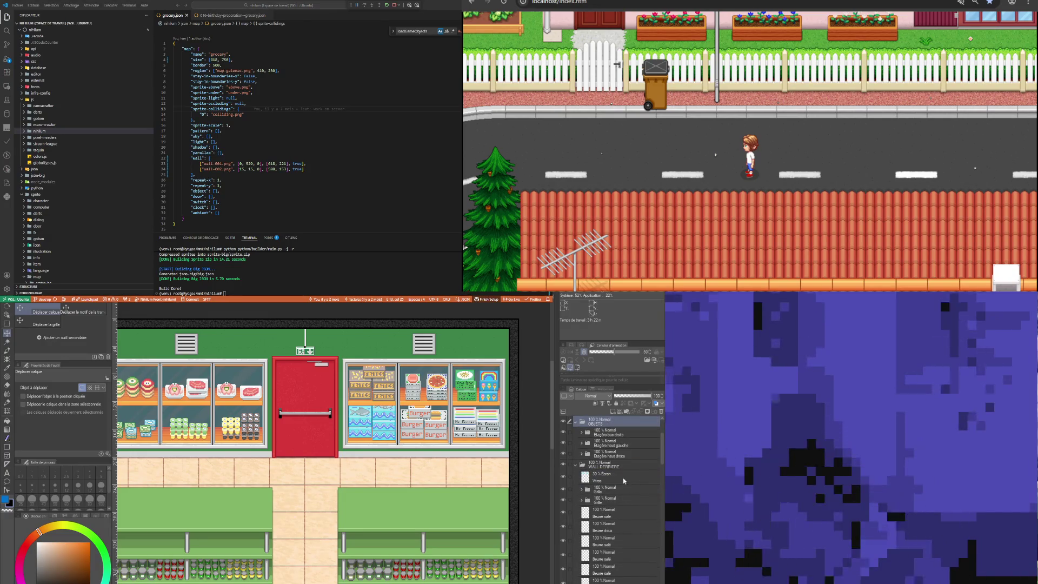
left_click(623, 478)
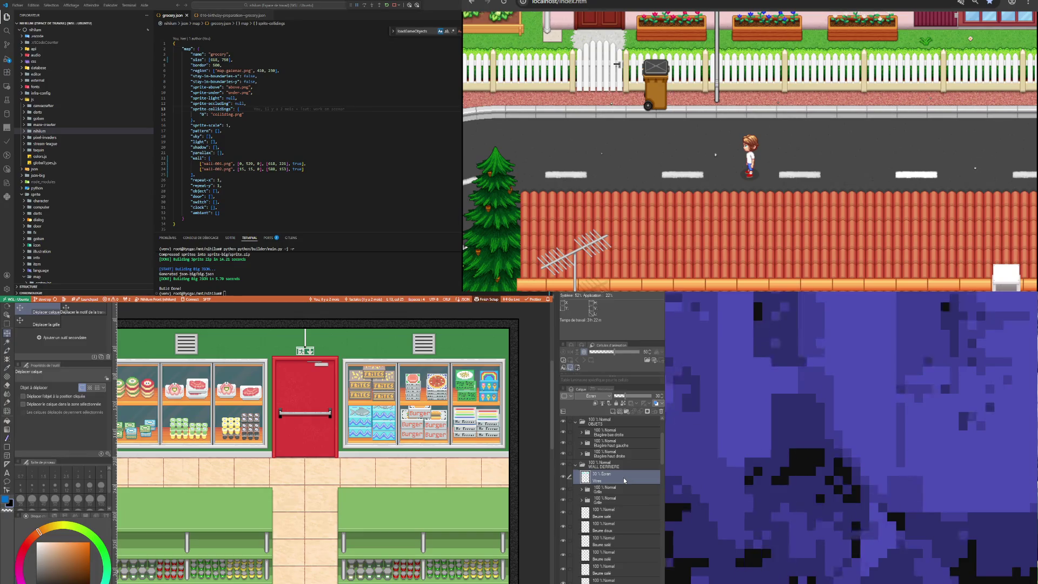
left_click(613, 412)
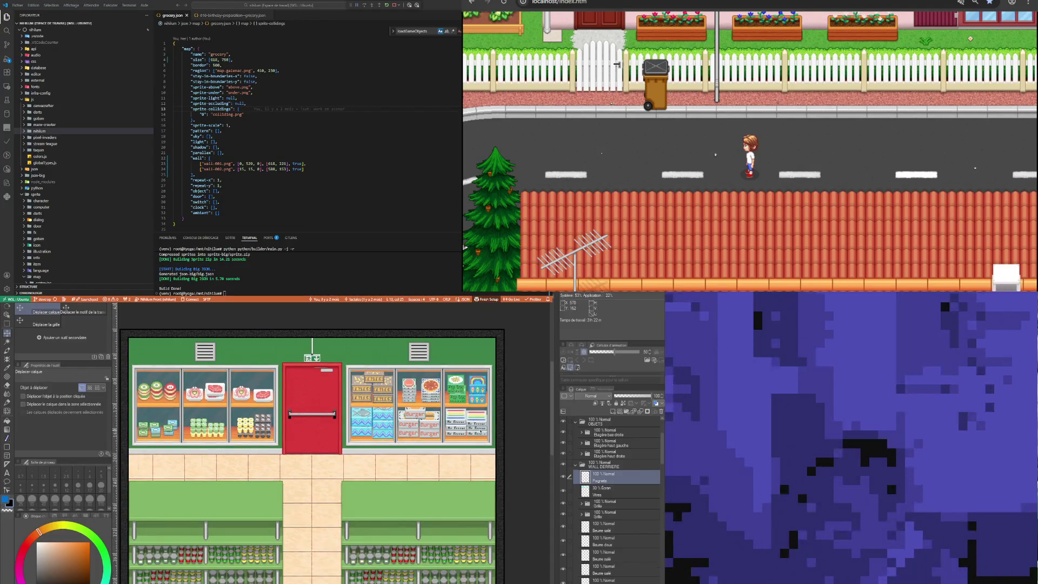
Sample a grey colour from the shelf artwork with the eyedropper
scroll(376, 425, "down", 2)
scroll(248, 410, "up", 4)
scroll(248, 409, "up", 1)
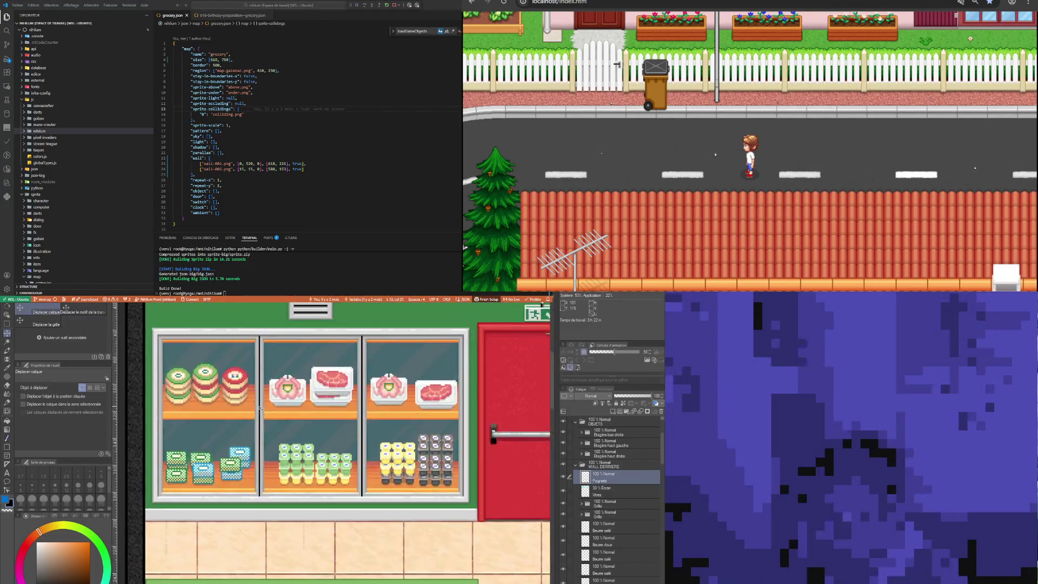
scroll(217, 416, "up", 1)
scroll(184, 424, "up", 1)
scroll(157, 430, "up", 2)
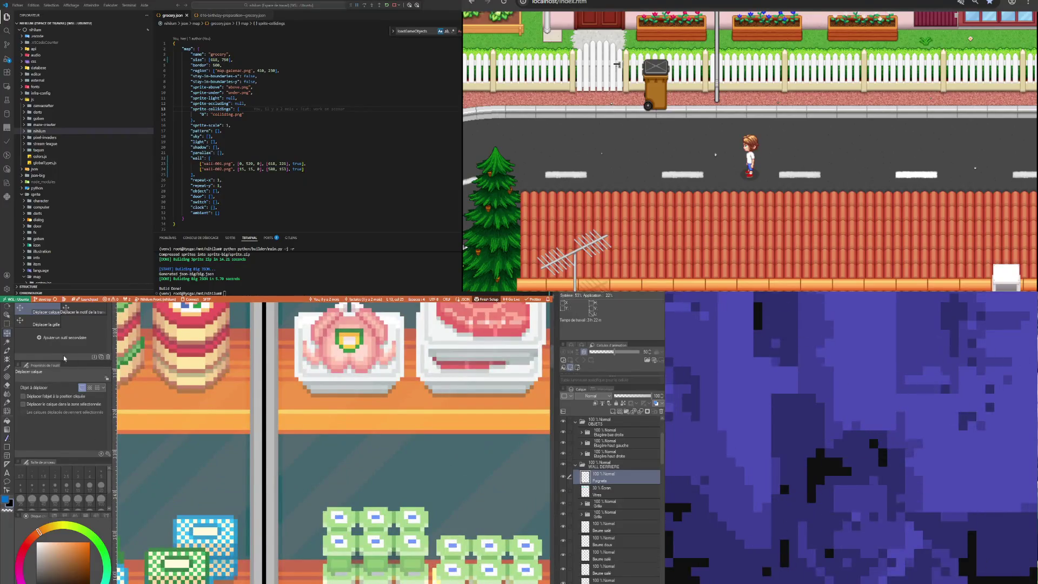
left_click(5, 369)
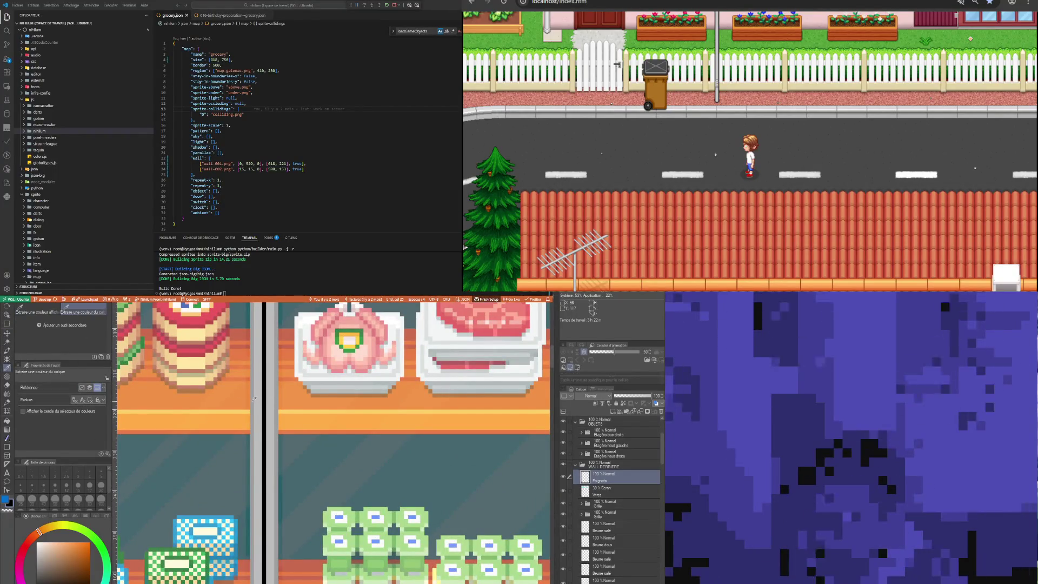
left_click(254, 398)
Draw a short grey vertical handle stroke on the left fridge door glass with the pixel pen
scroll(249, 403, "down", 2)
scroll(215, 416, "down", 1)
scroll(215, 416, "up", 1)
scroll(225, 403, "up", 1)
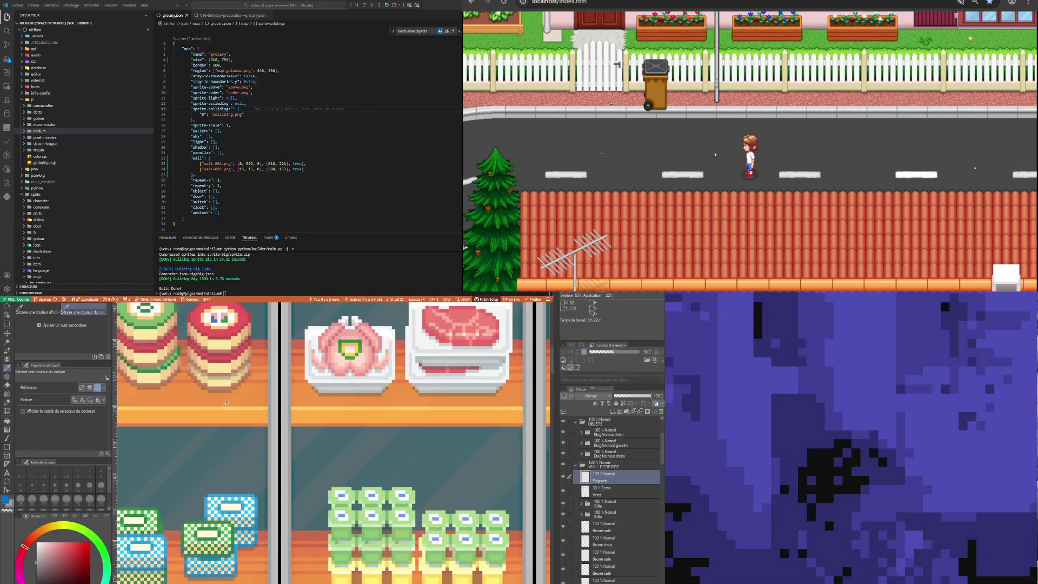
key("b")
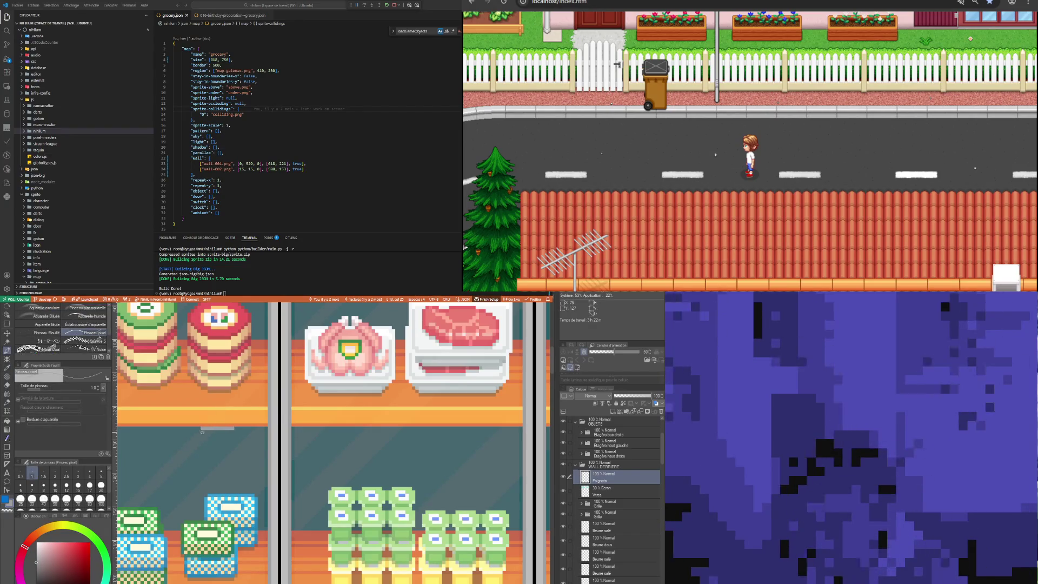
left_click_drag(202, 431, 203, 435)
scroll(203, 433, "down", 1)
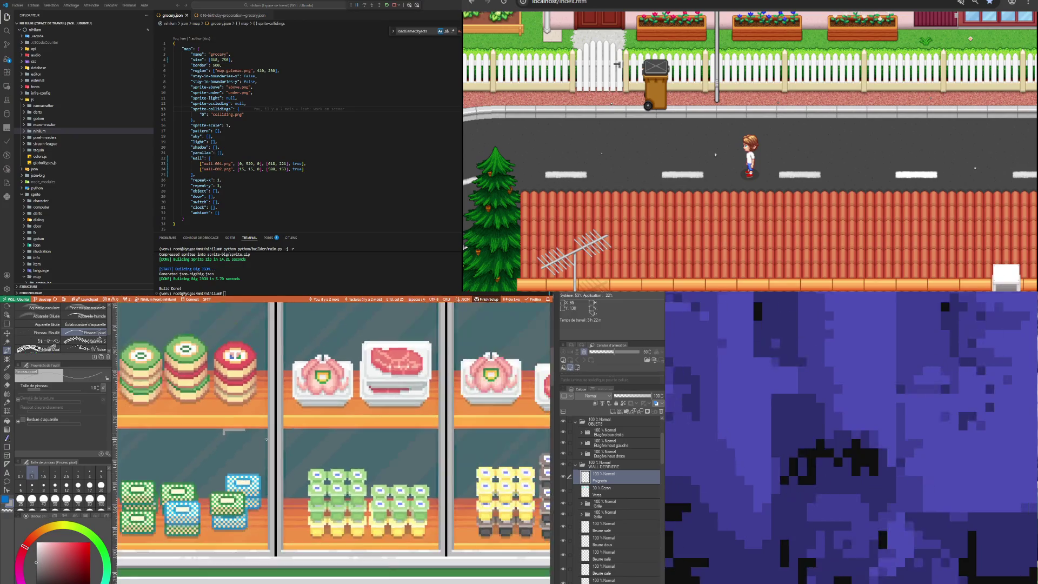
scroll(200, 433, "down", 1)
scroll(195, 431, "up", 1)
scroll(190, 431, "up", 1)
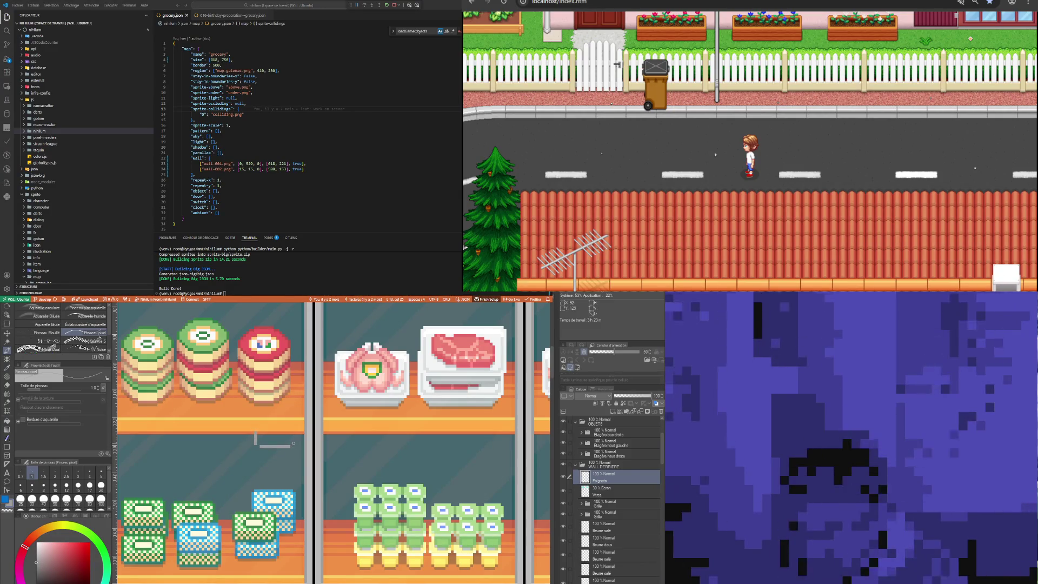
scroll(246, 452, "up", 3)
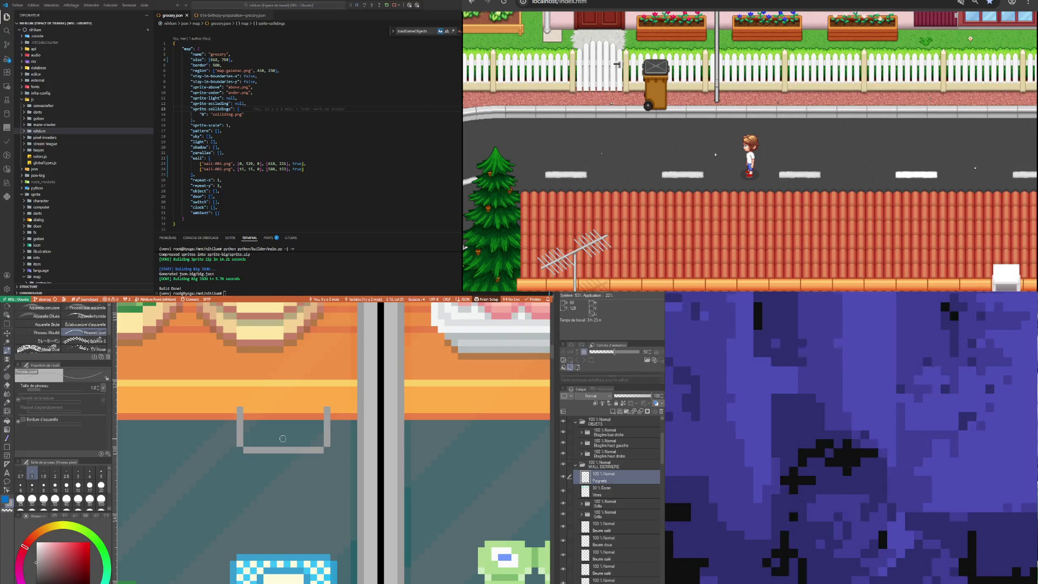
scroll(308, 449, "down", 3)
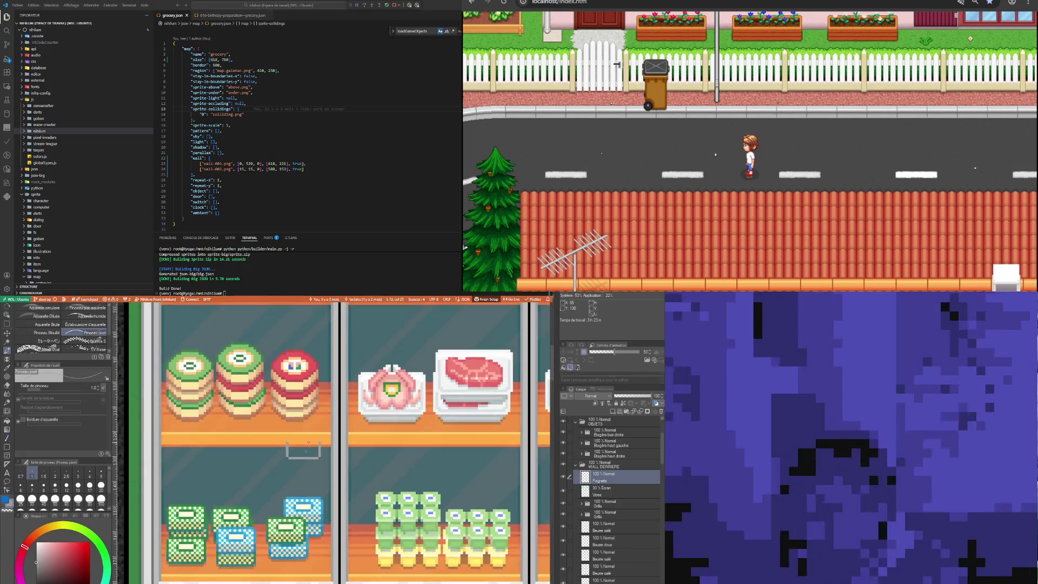
Sample a light grey and draw a straight highlight line across the fridge door handle
scroll(324, 460, "up", 1)
scroll(338, 460, "up", 1)
key("i")
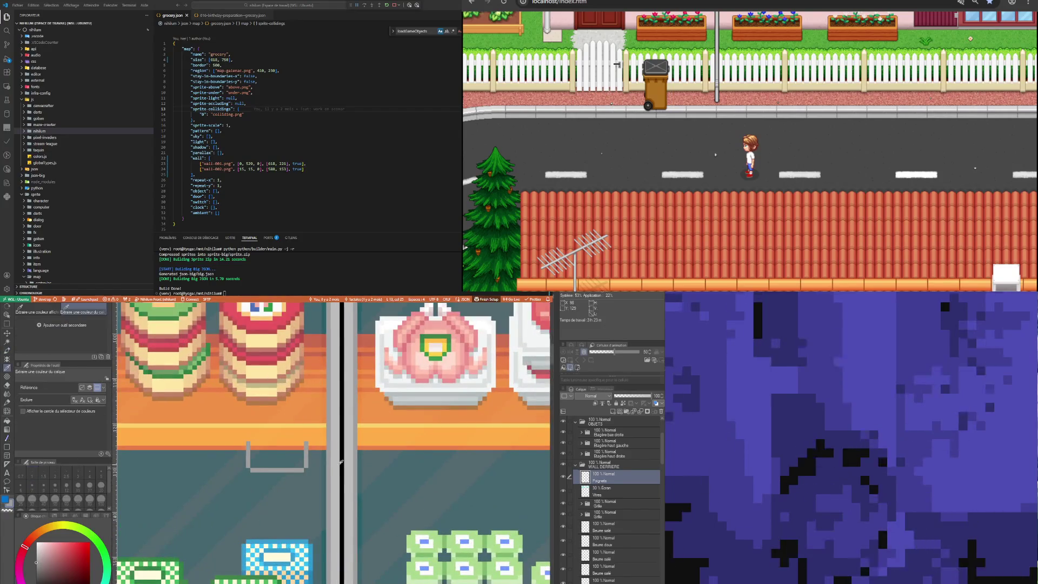
key("b")
scroll(248, 456, "up", 1)
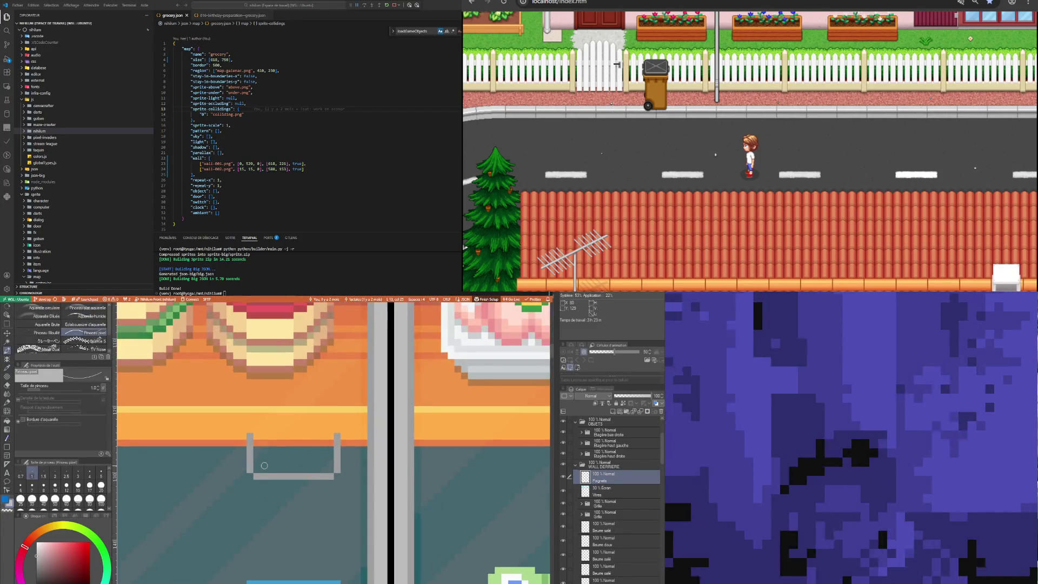
left_click(329, 468, "shift")
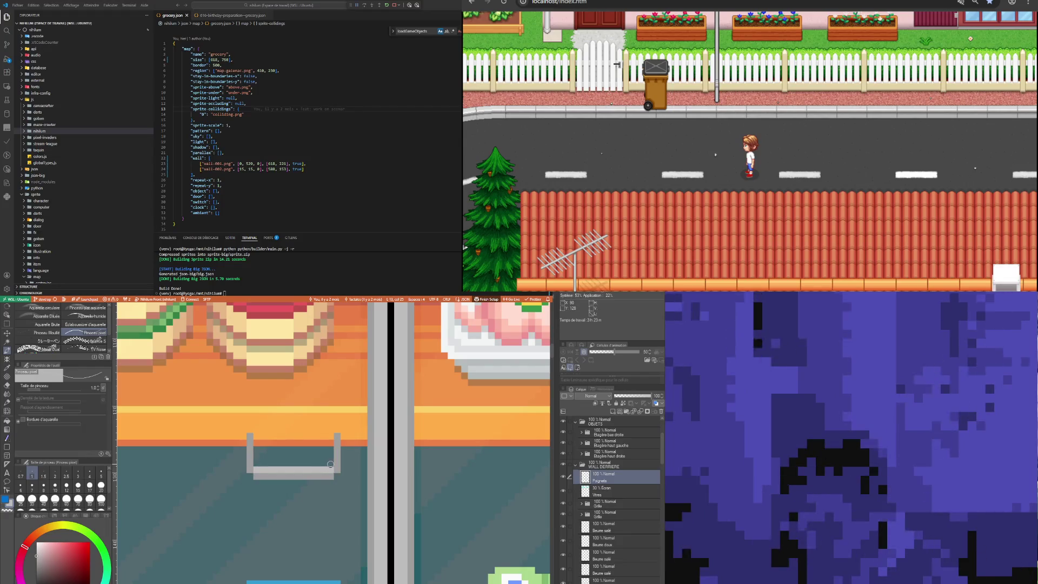
left_click_drag(330, 464, 259, 464)
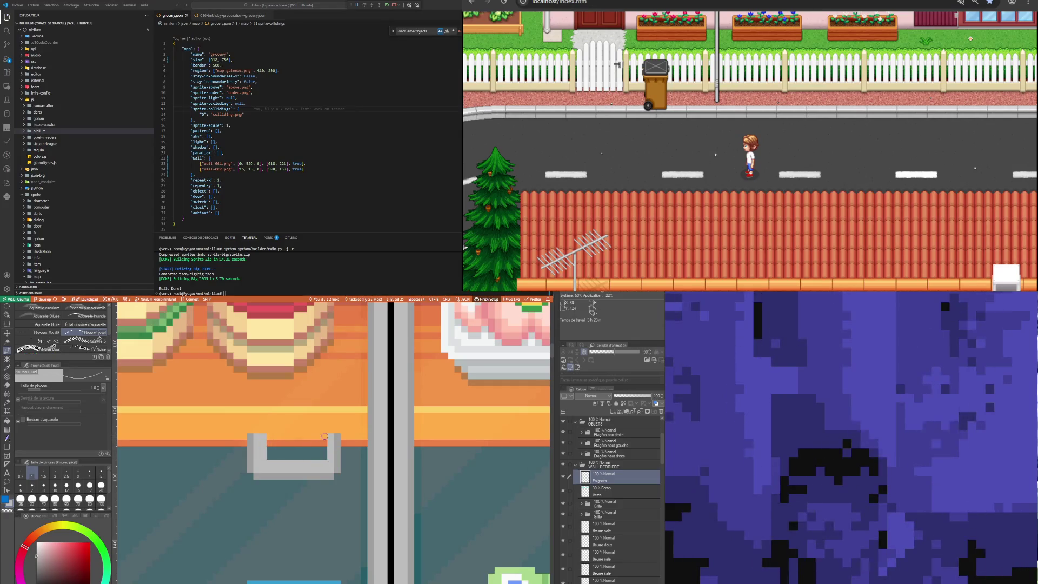
Sample another colour from the layer and zoom out to see whole fridge compartments
key("i")
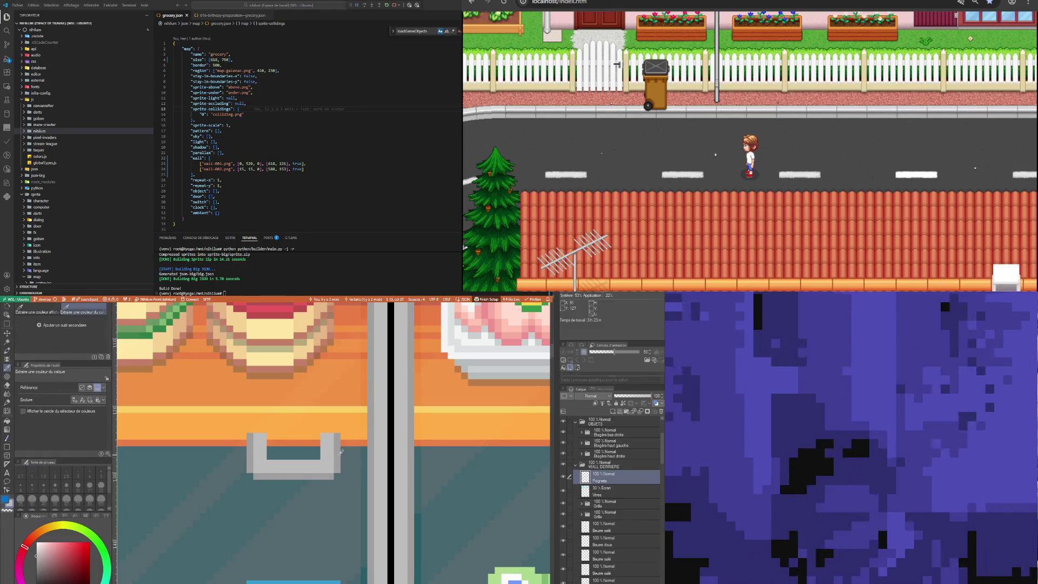
key("b")
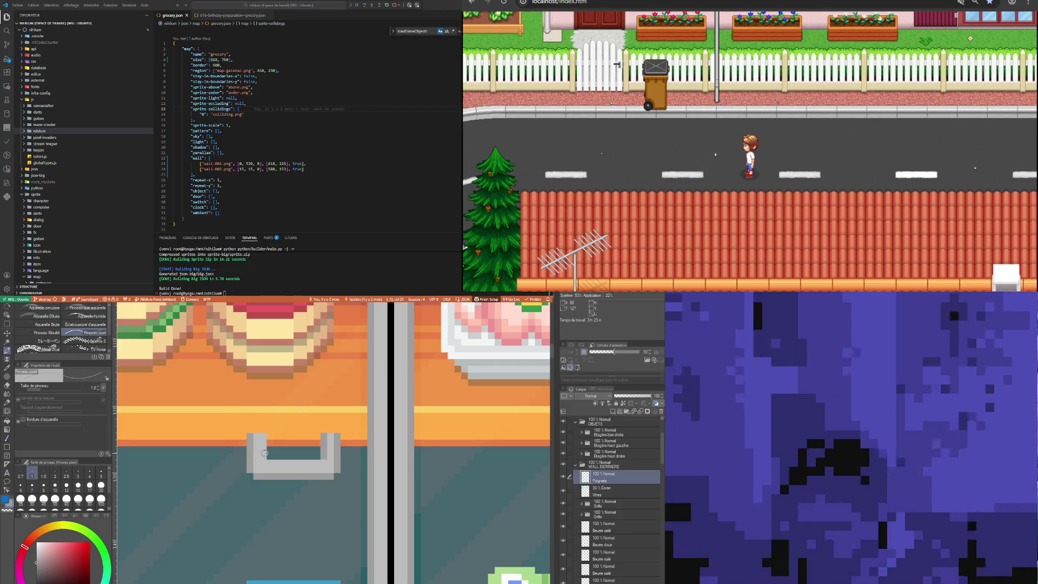
scroll(282, 464, "down", 2)
scroll(282, 463, "down", 1)
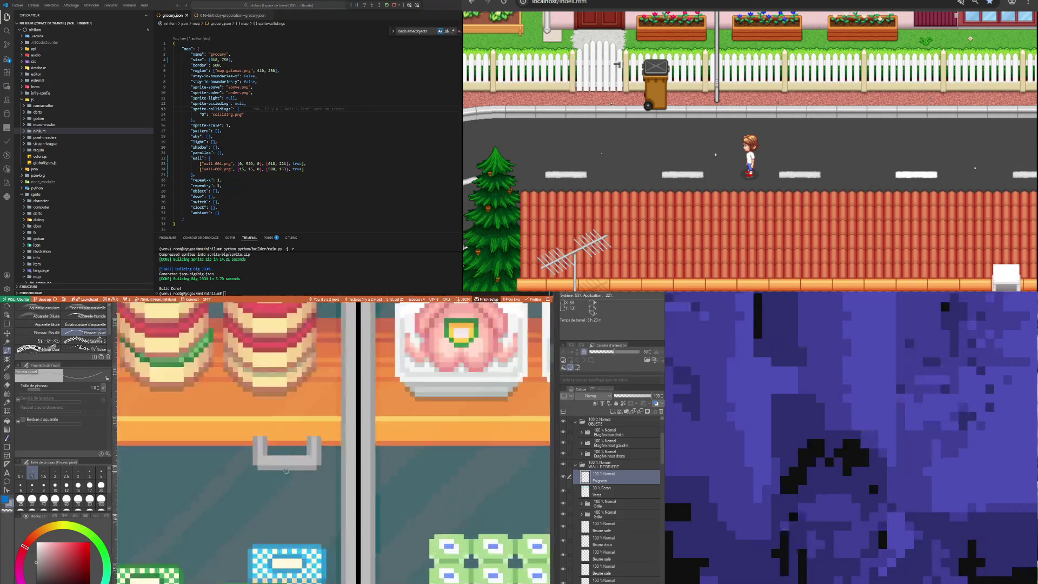
scroll(286, 465, "down", 1)
scroll(292, 466, "down", 1)
scroll(300, 469, "down", 1)
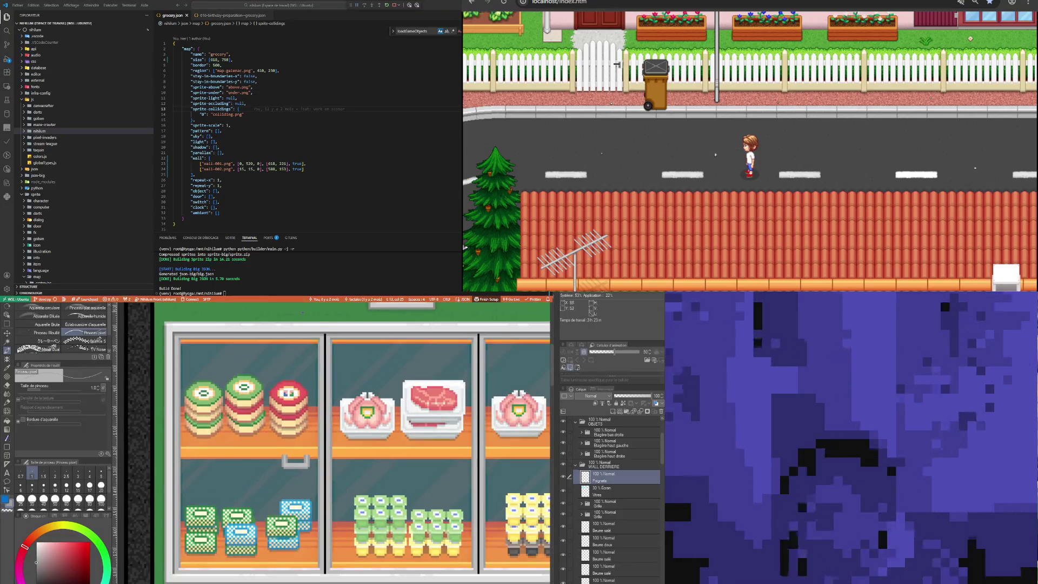
Sample an existing colour from the handle and return to the pixel pen while zooming around it
scroll(312, 320, "up", 2)
scroll(312, 320, "up", 1)
key("i")
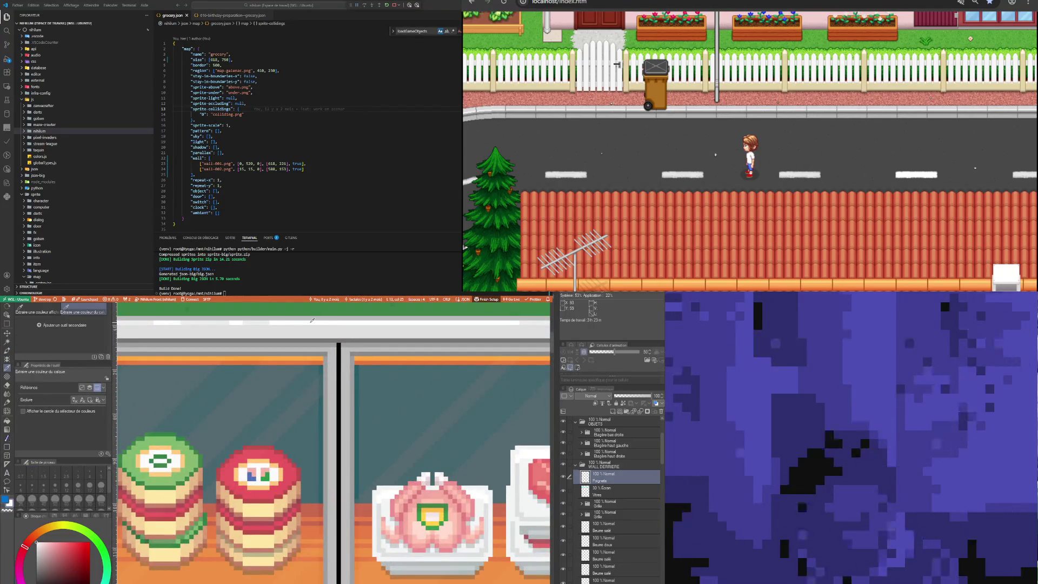
key("b")
scroll(270, 483, "down", 1)
scroll(269, 481, "up", 1)
scroll(260, 513, "up", 2)
scroll(249, 546, "down", 1)
scroll(241, 580, "up", 1)
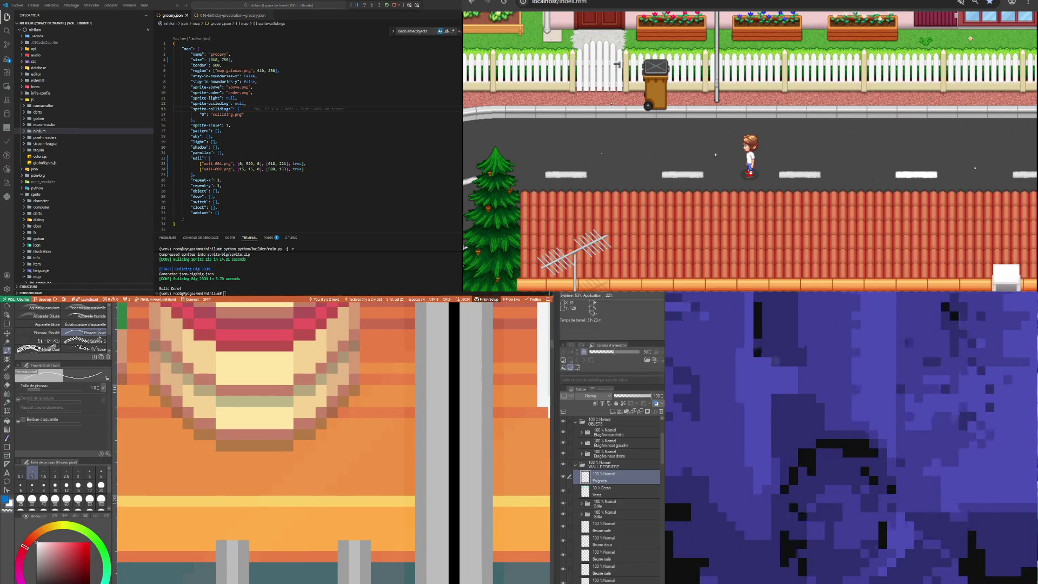
scroll(261, 548, "down", 1)
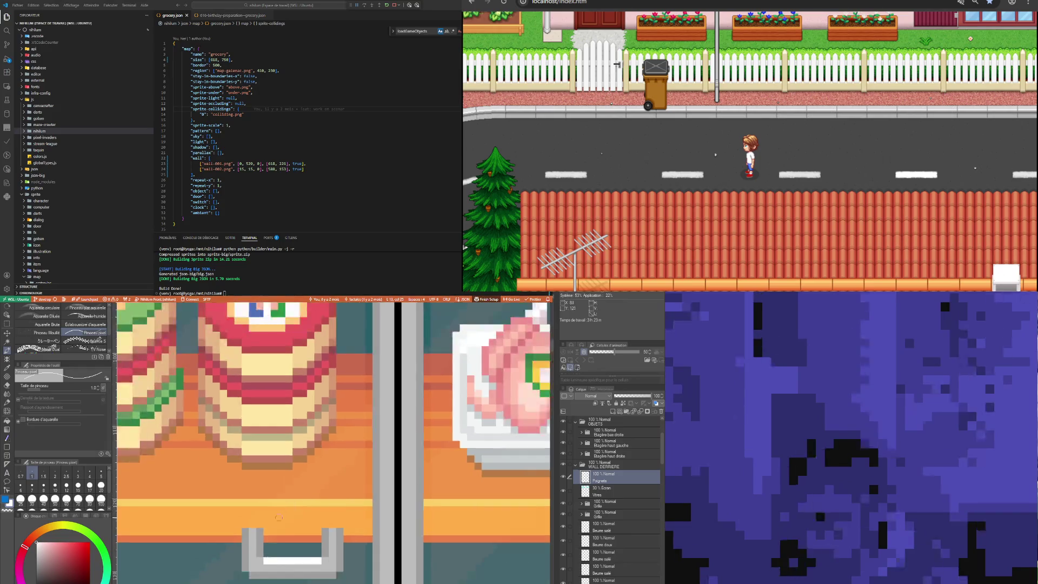
scroll(261, 548, "down", 1)
scroll(261, 549, "up", 2)
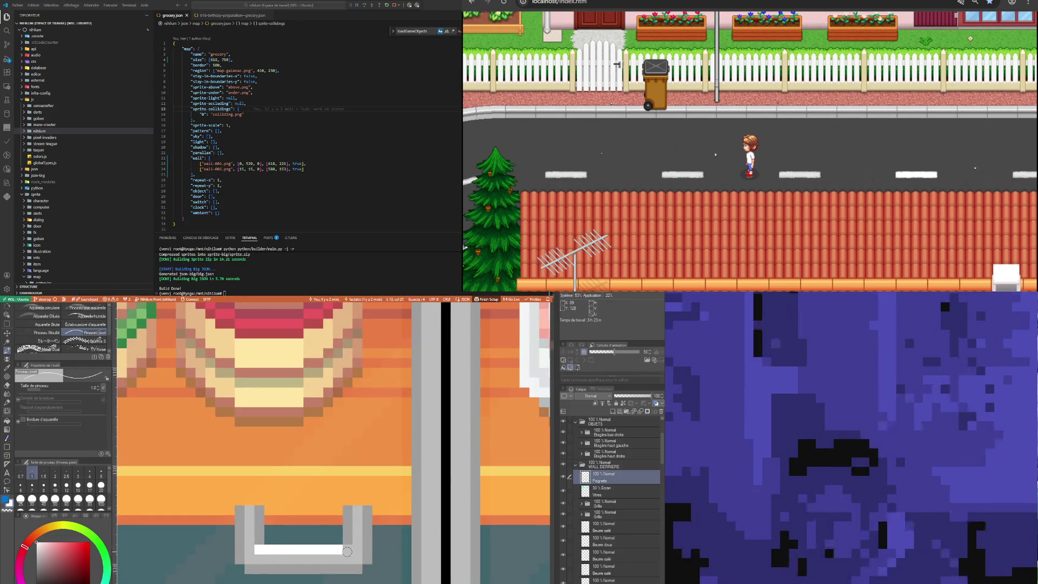
scroll(254, 535, "down", 2)
scroll(240, 512, "down", 1)
scroll(239, 513, "down", 2)
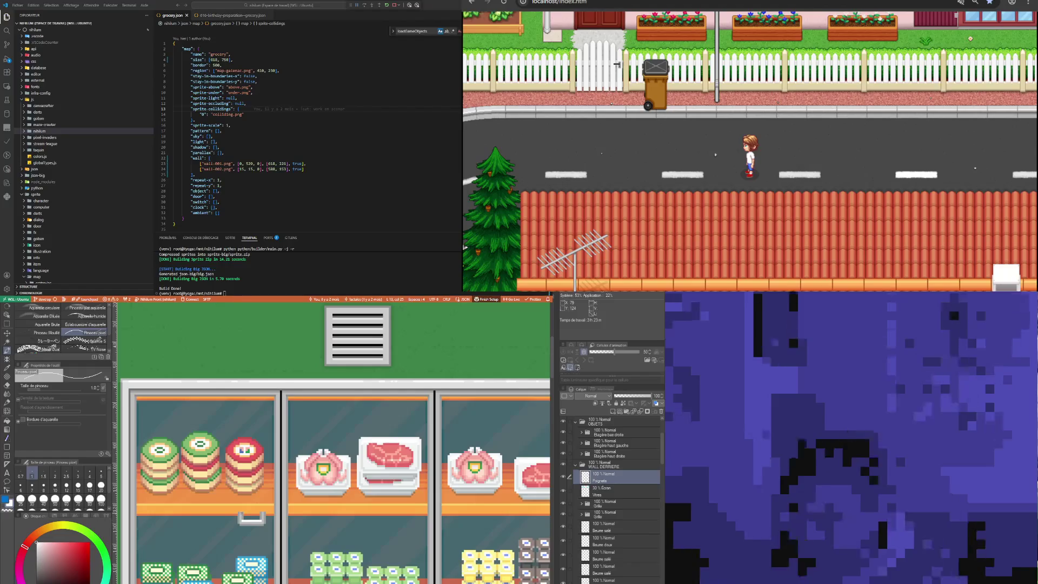
scroll(243, 516, "up", 1)
scroll(246, 519, "up", 1)
scroll(250, 524, "up", 2)
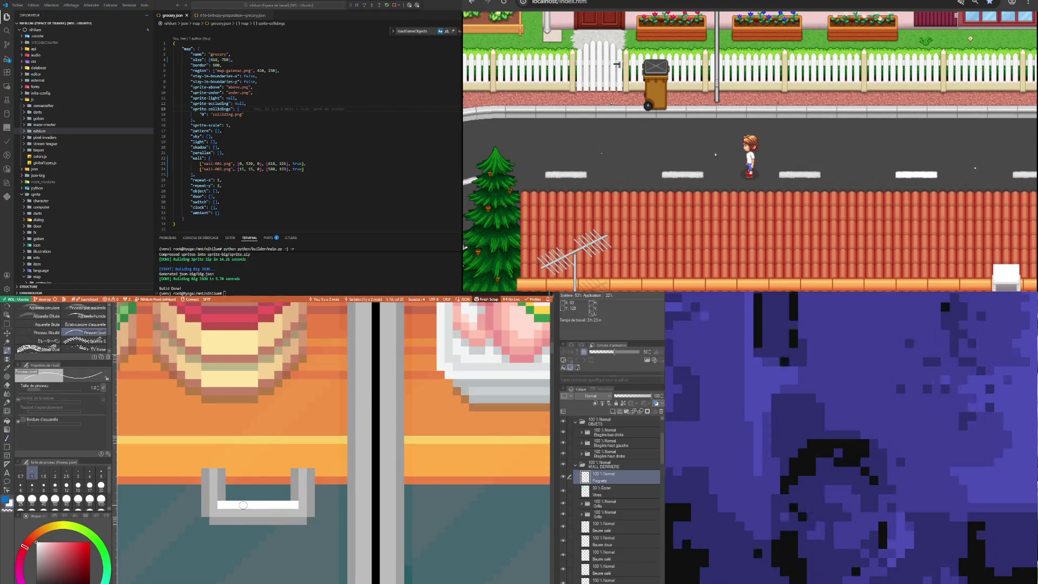
scroll(249, 520, "down", 1)
scroll(243, 505, "down", 2)
scroll(243, 505, "down", 1)
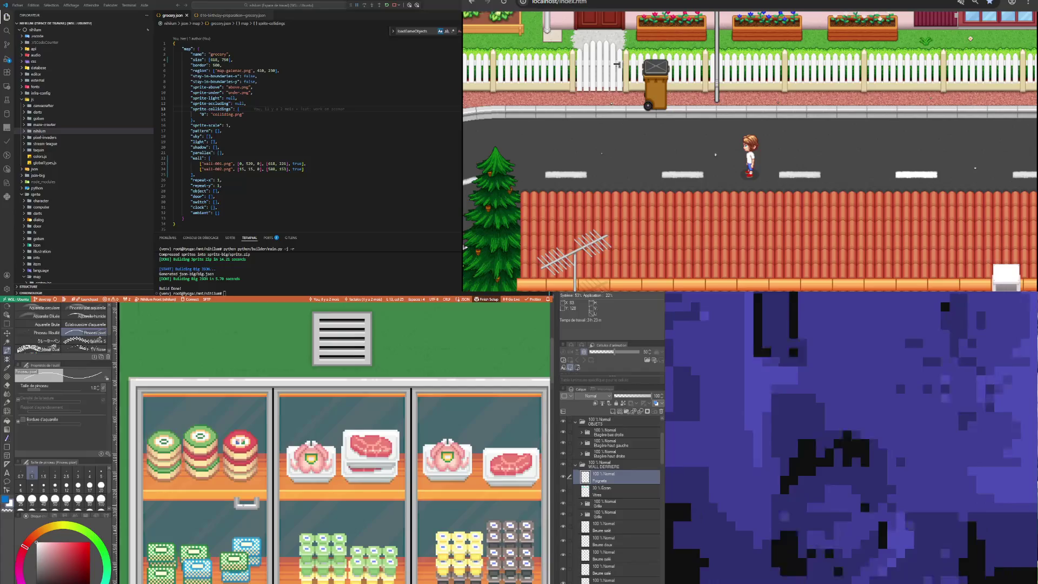
scroll(241, 506, "up", 1)
scroll(238, 505, "up", 2)
scroll(236, 506, "up", 1)
scroll(236, 506, "down", 2)
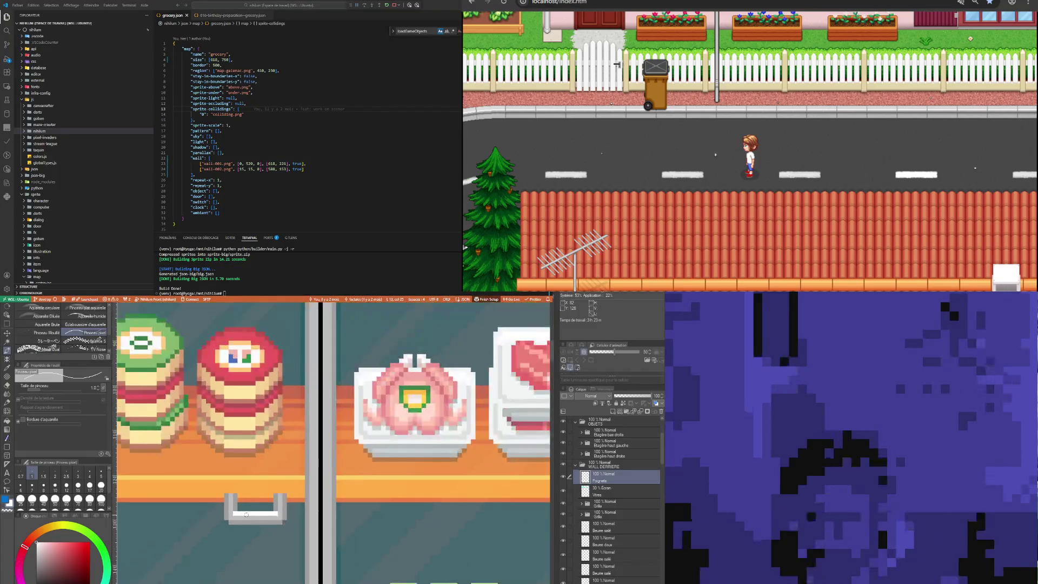
scroll(238, 511, "up", 1)
scroll(240, 517, "up", 1)
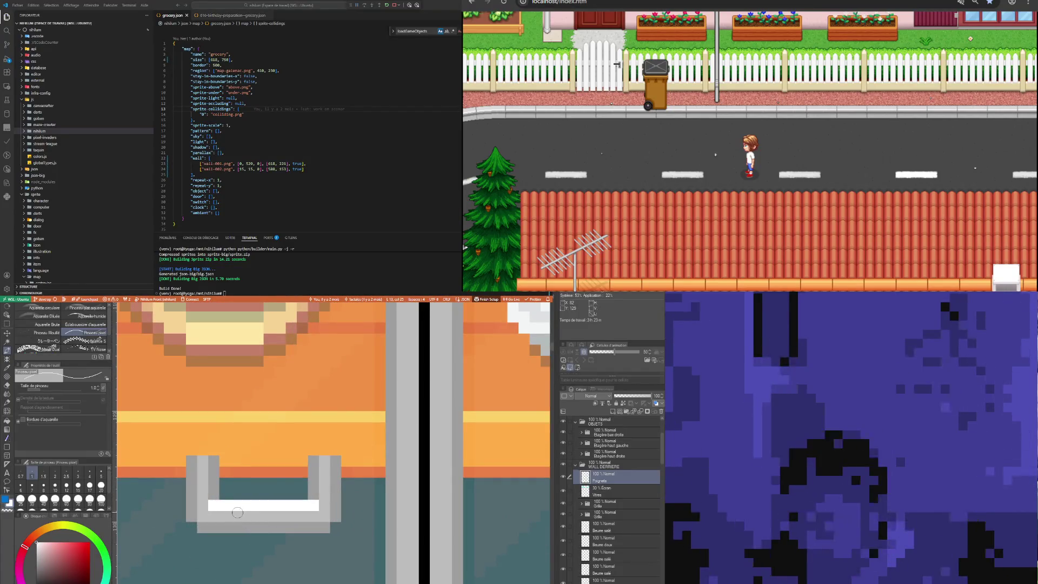
scroll(235, 518, "down", 2)
scroll(227, 518, "up", 1)
Undo the last white highlight stroke on the handle and zoom out to the whole wall
key("ctrl+z")
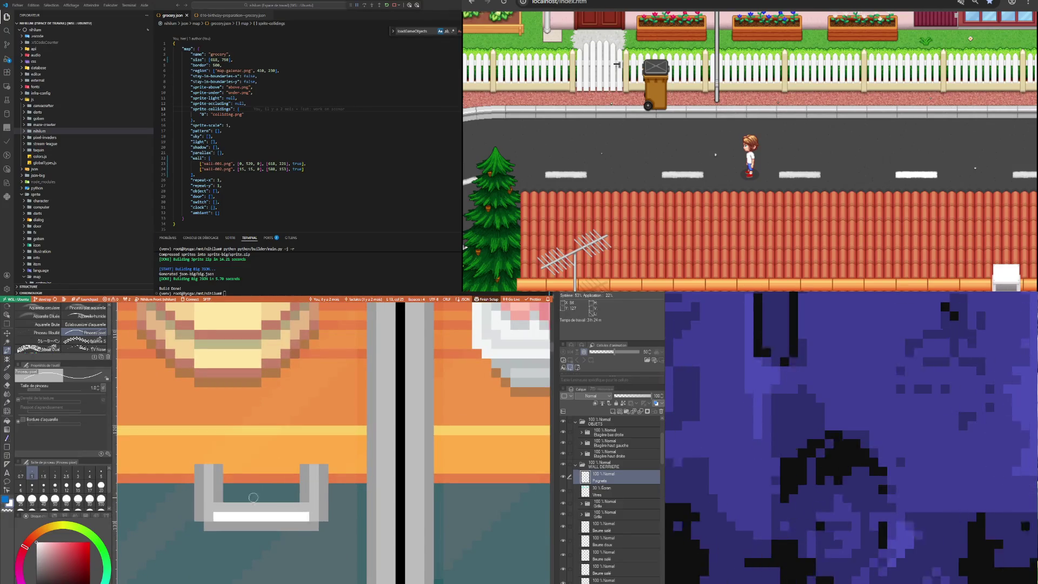
scroll(256, 498, "down", 2)
scroll(255, 498, "down", 1)
scroll(256, 498, "down", 1)
scroll(256, 498, "down", 1)
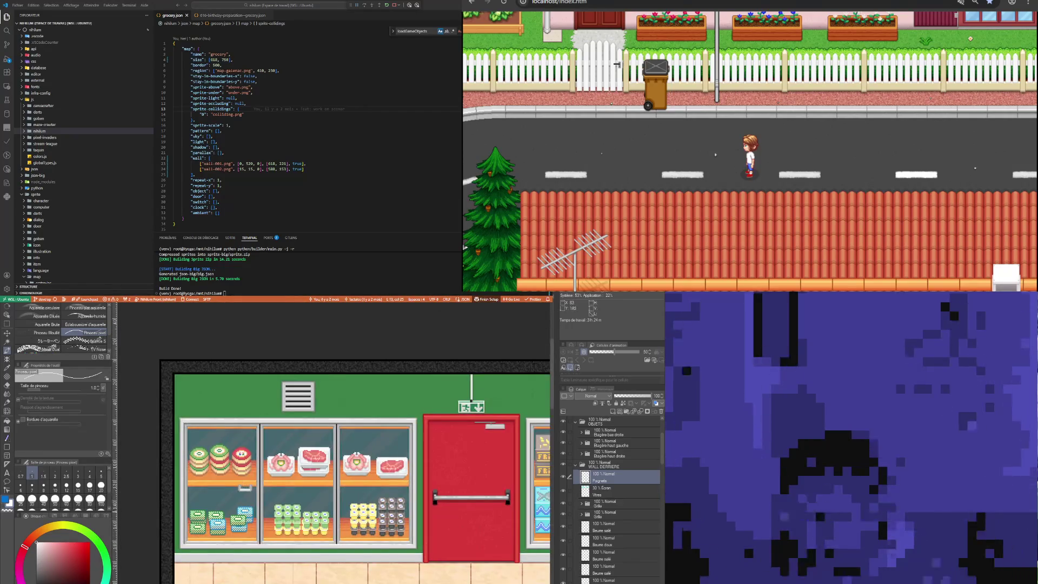
Pick a colour from the drawing and repaint part of the handle's white highlight strip
scroll(260, 474, "up", 1)
scroll(260, 473, "up", 1)
scroll(260, 474, "up", 1)
scroll(260, 474, "up", 1)
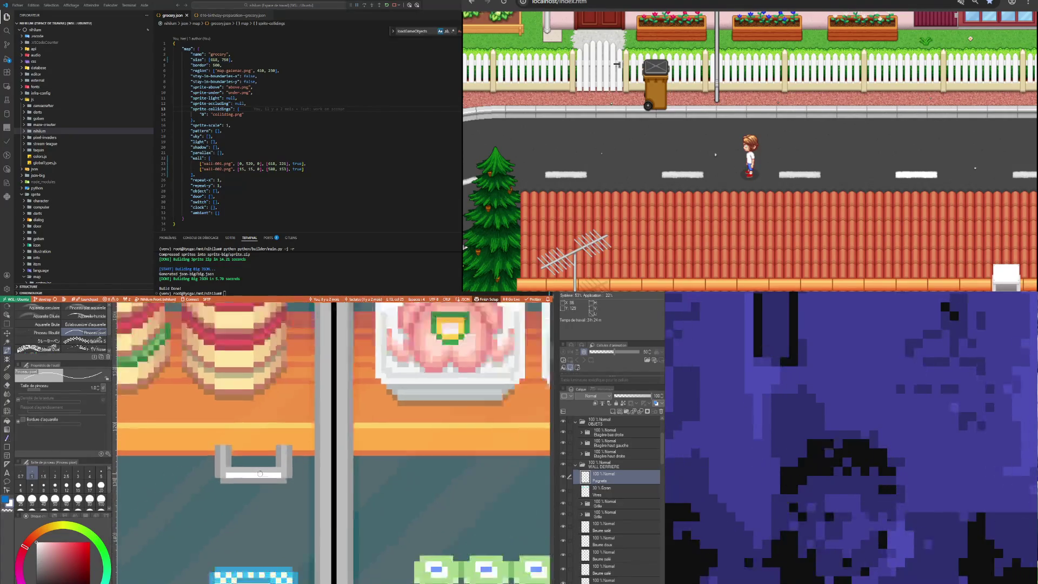
scroll(260, 474, "down", 2)
scroll(260, 474, "down", 1)
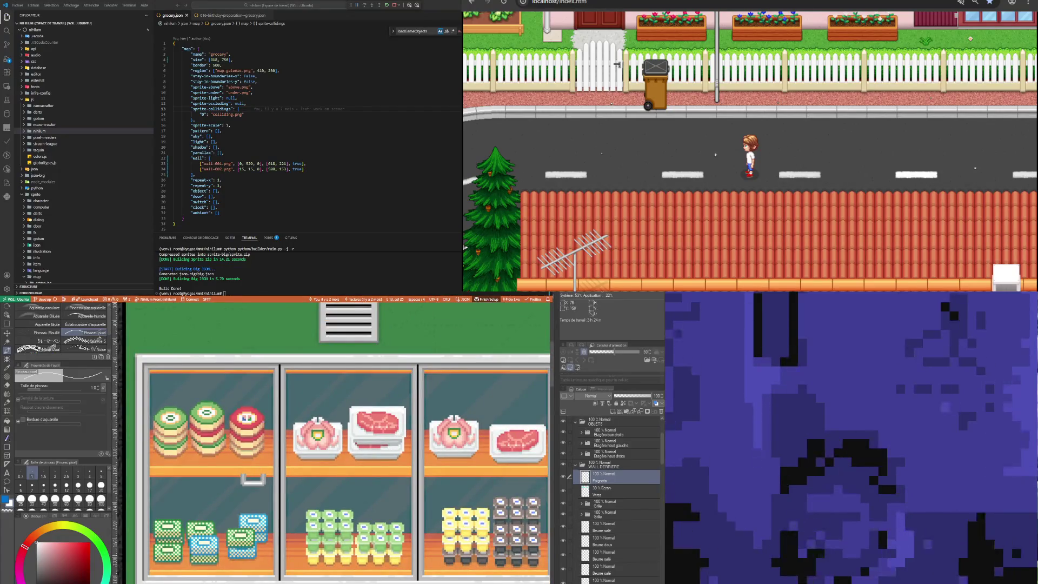
scroll(255, 567, "up", 2)
scroll(256, 568, "up", 1)
key("i")
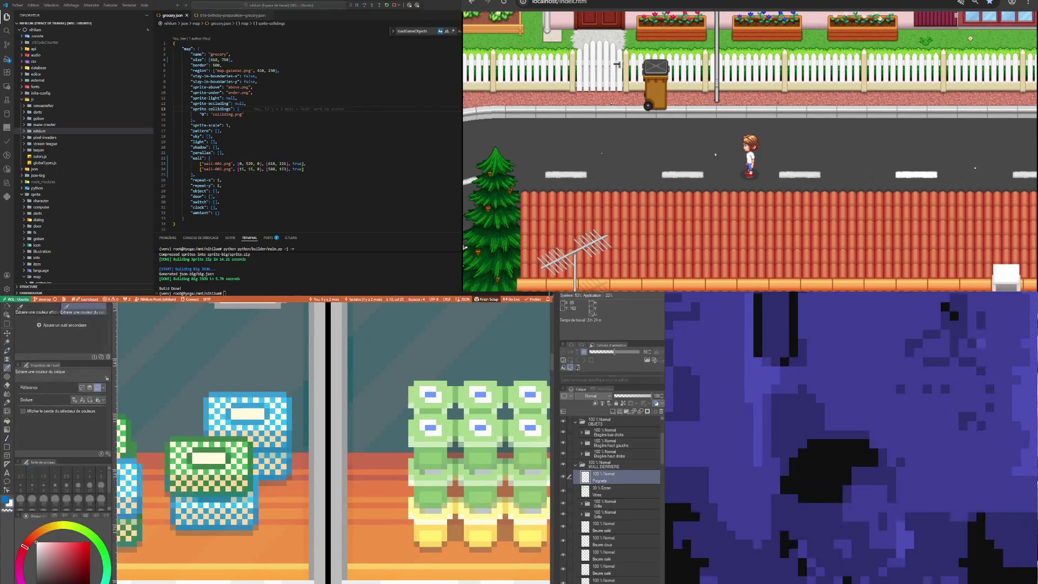
key("b")
scroll(255, 568, "down", 1)
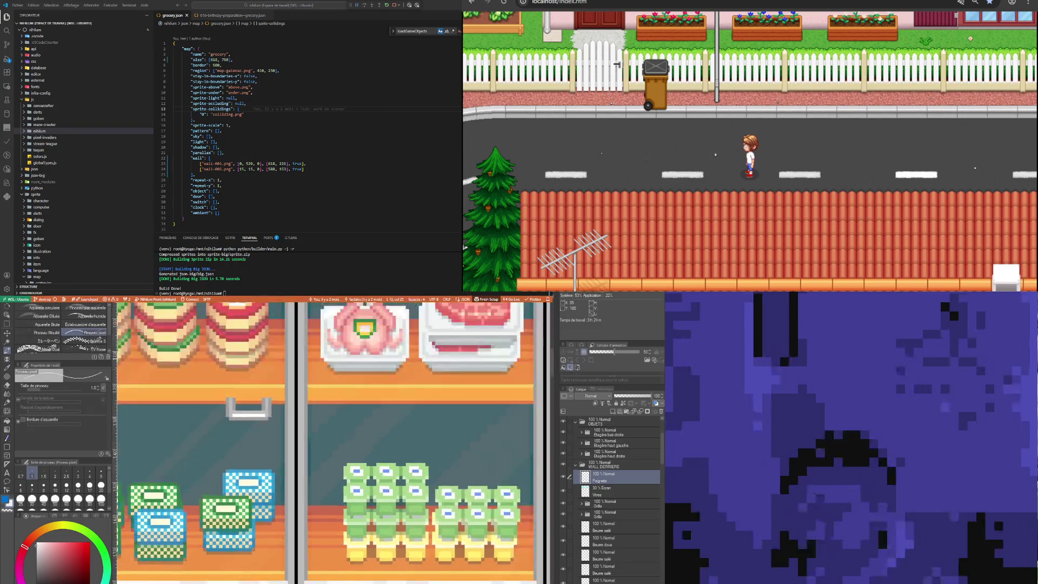
scroll(241, 405, "up", 2)
scroll(241, 406, "up", 2)
left_click_drag(234, 443, 267, 443)
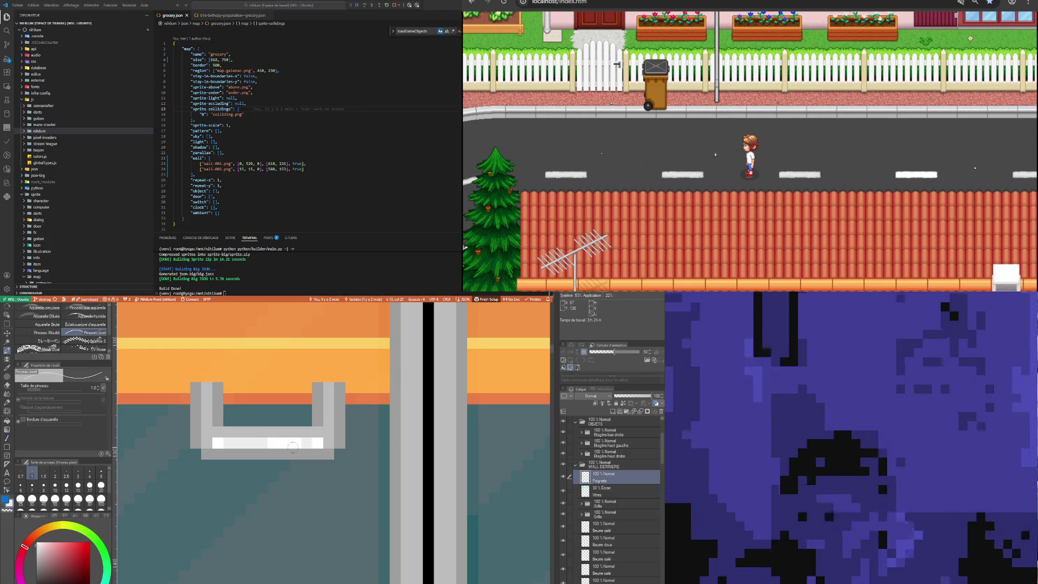
Sample a grey from the handle and paint a light-grey pixel column left of the handle
scroll(298, 449, "down", 2)
scroll(281, 453, "down", 1)
scroll(270, 456, "up", 1)
scroll(262, 457, "up", 1)
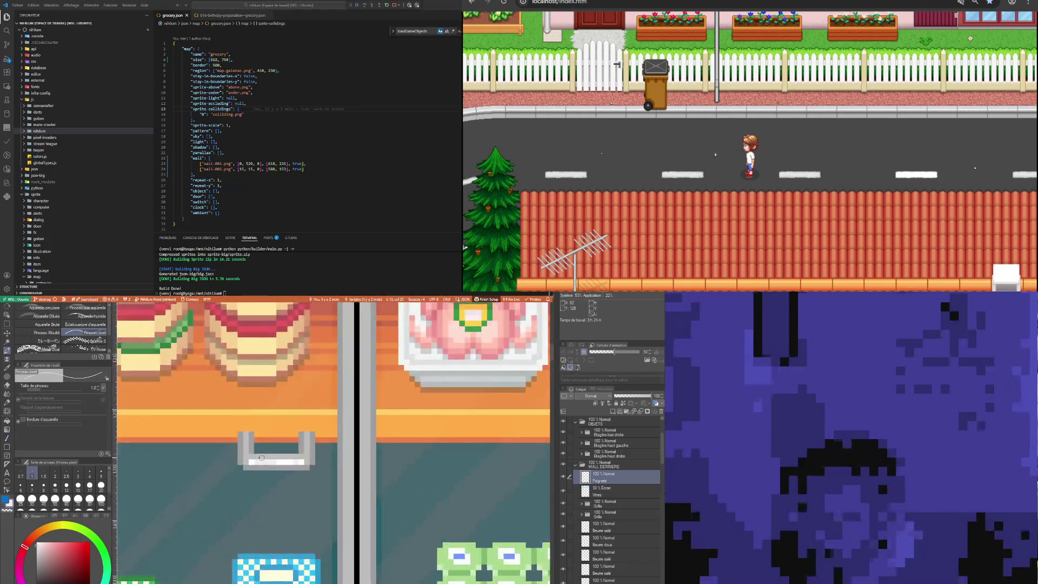
scroll(262, 457, "up", 1)
key("i")
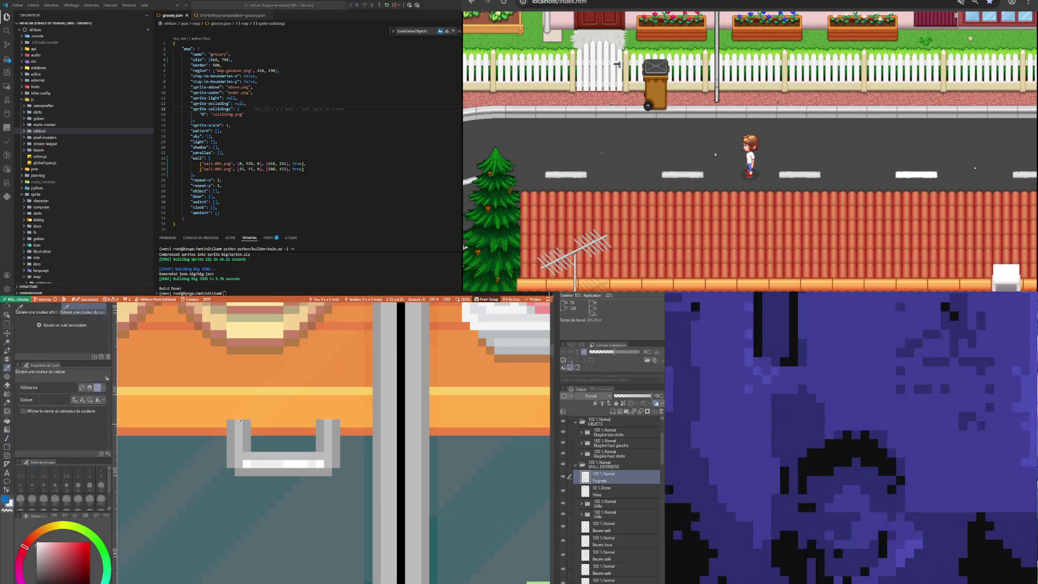
scroll(260, 455, "down", 1)
scroll(267, 471, "down", 1)
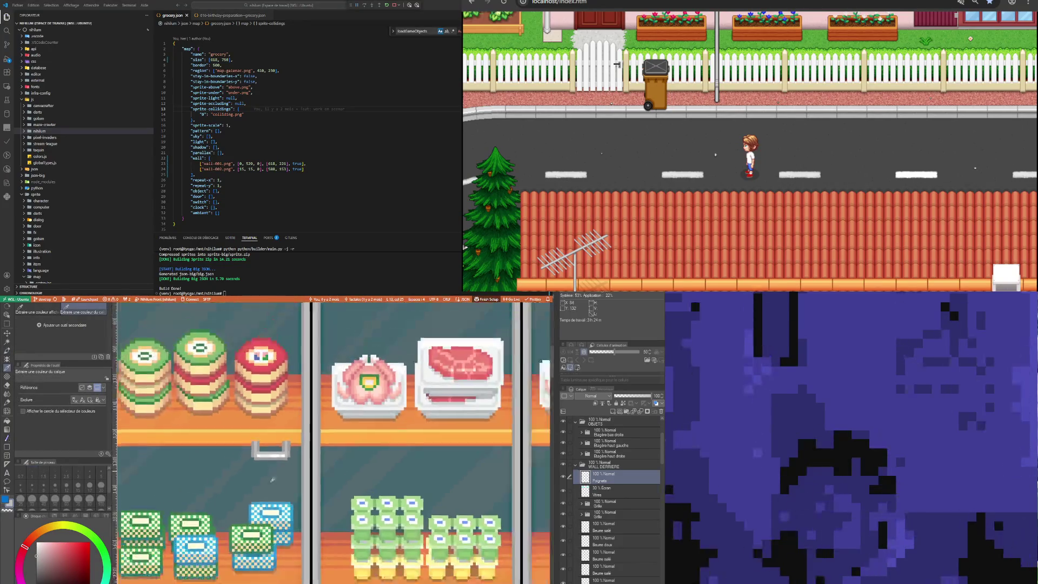
scroll(273, 480, "down", 1)
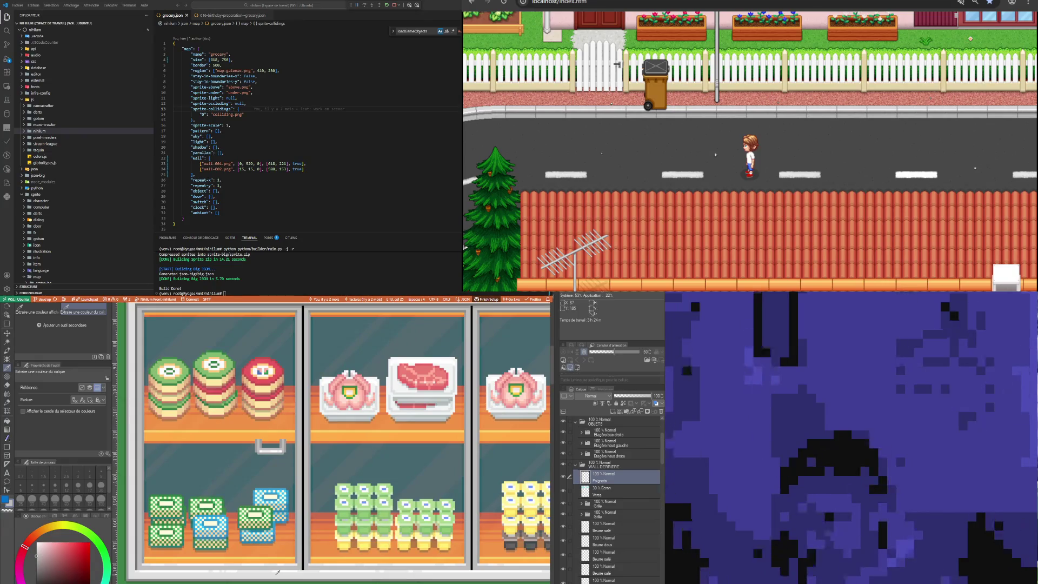
scroll(255, 455, "up", 2)
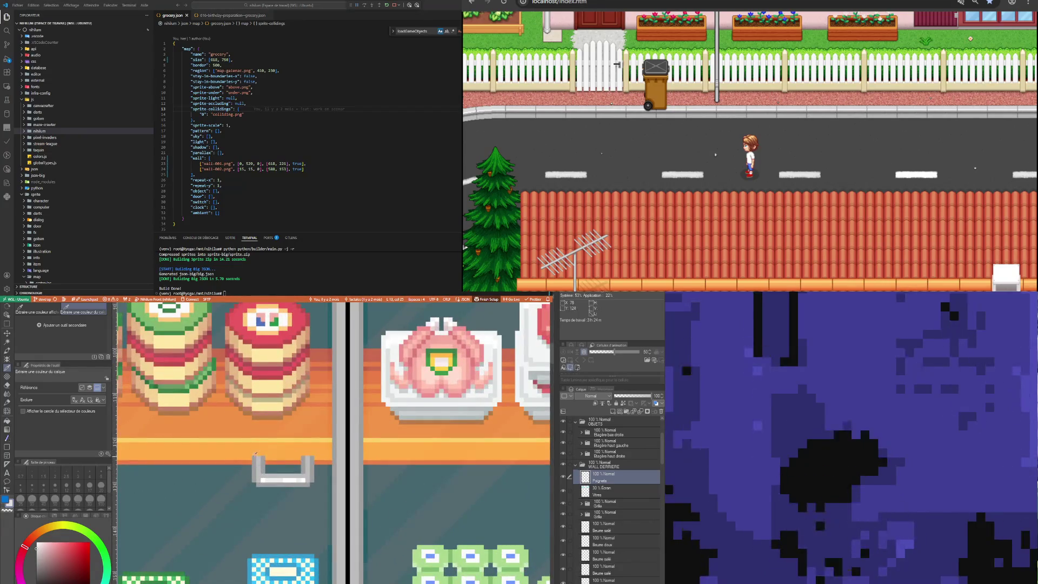
key("b")
scroll(253, 455, "up", 1)
scroll(250, 456, "up", 1)
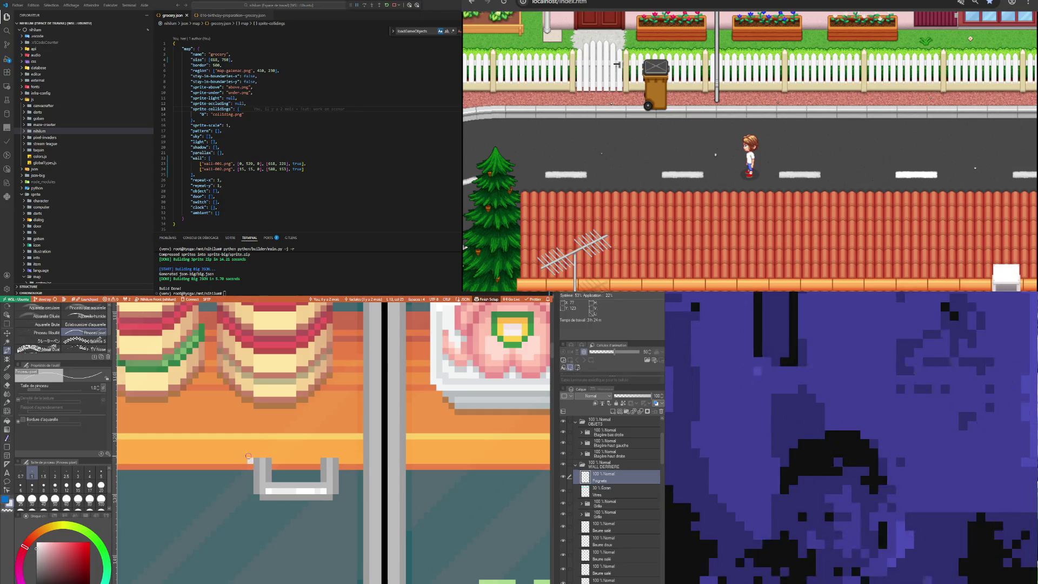
mouse_move(250, 469)
left_mouse_down()
mouse_move(250, 449)
mouse_move(343, 466)
left_mouse_up()
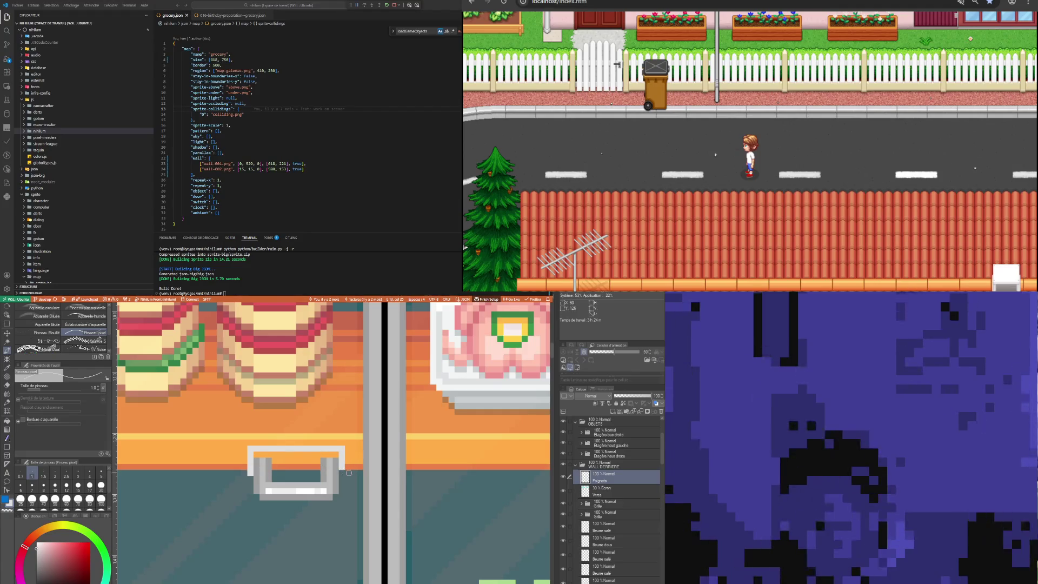
Draw a straight line of pixels along the handle's top edge
left_click_drag(274, 472, 318, 471)
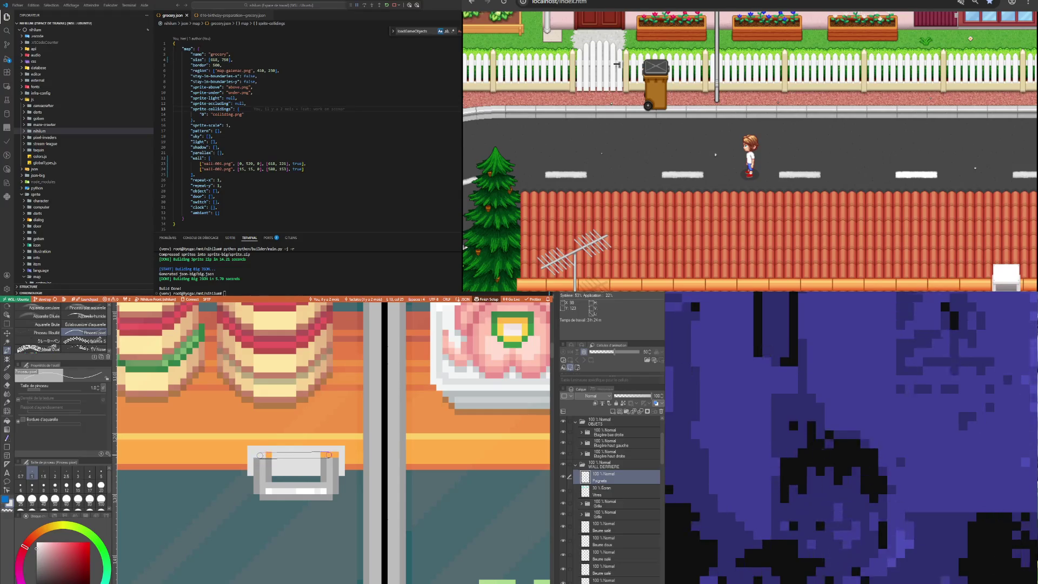
key("i")
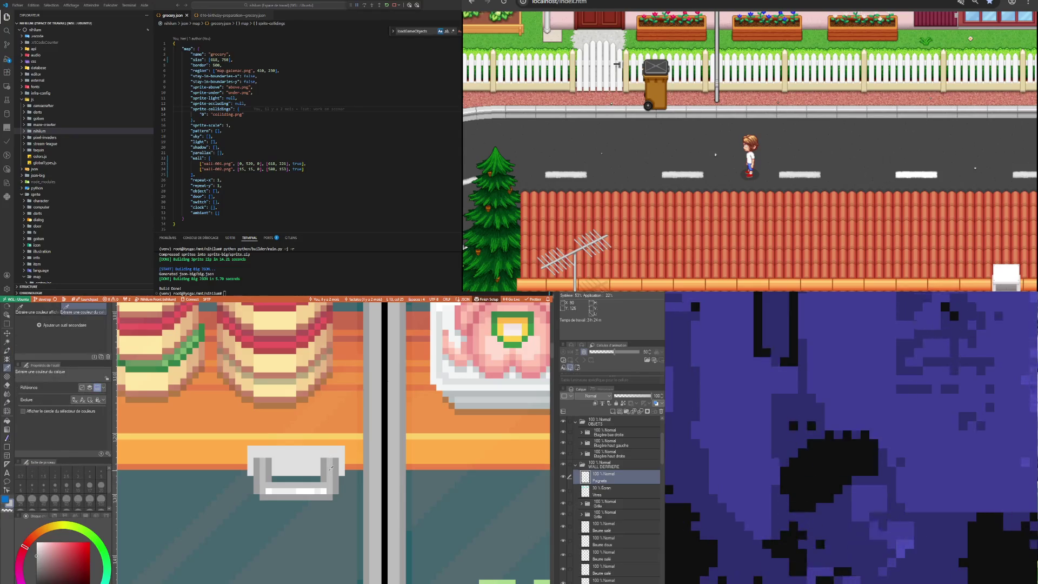
key("b")
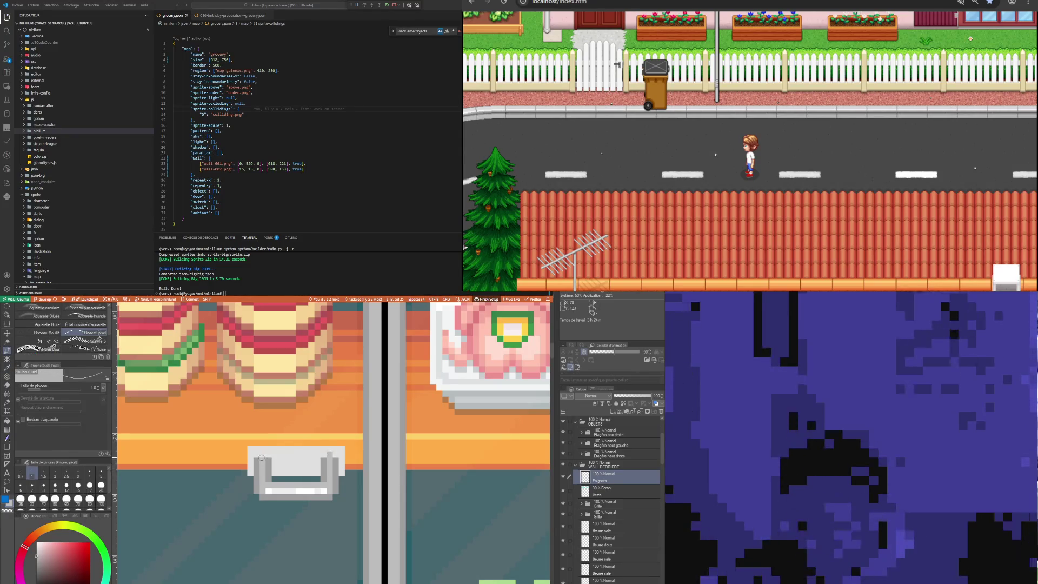
Resample a handle colour with the pixel brush and zoom out to check the whole shelf
key("i")
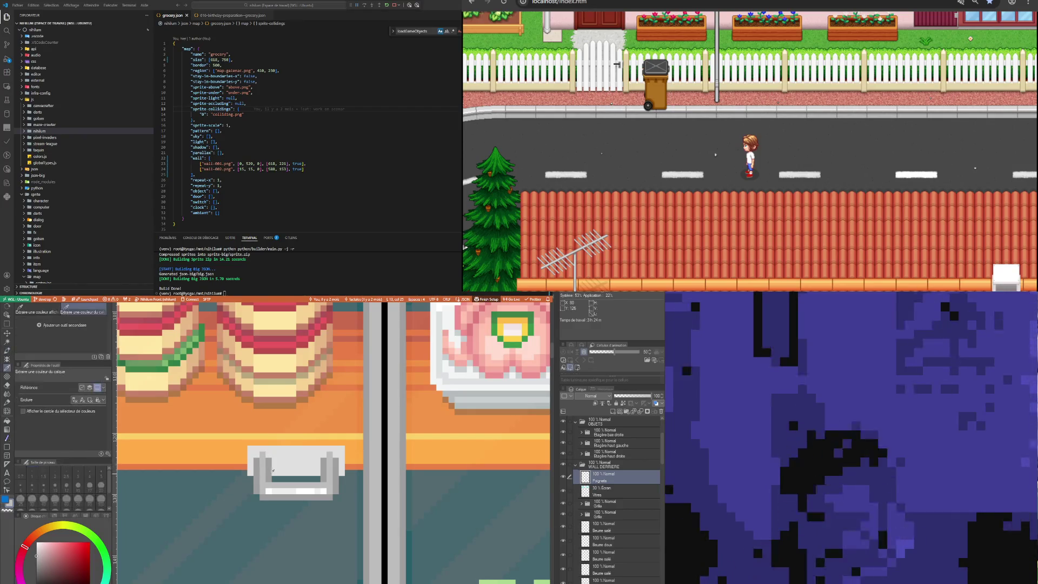
scroll(290, 466, "down", 3)
scroll(289, 466, "down", 1)
scroll(269, 479, "up", 3)
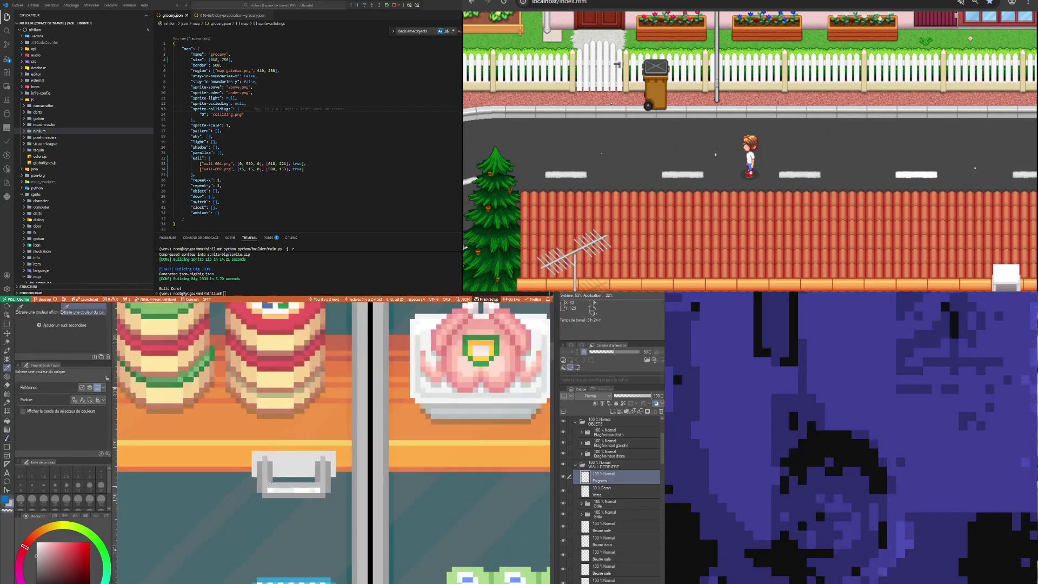
scroll(270, 479, "up", 2)
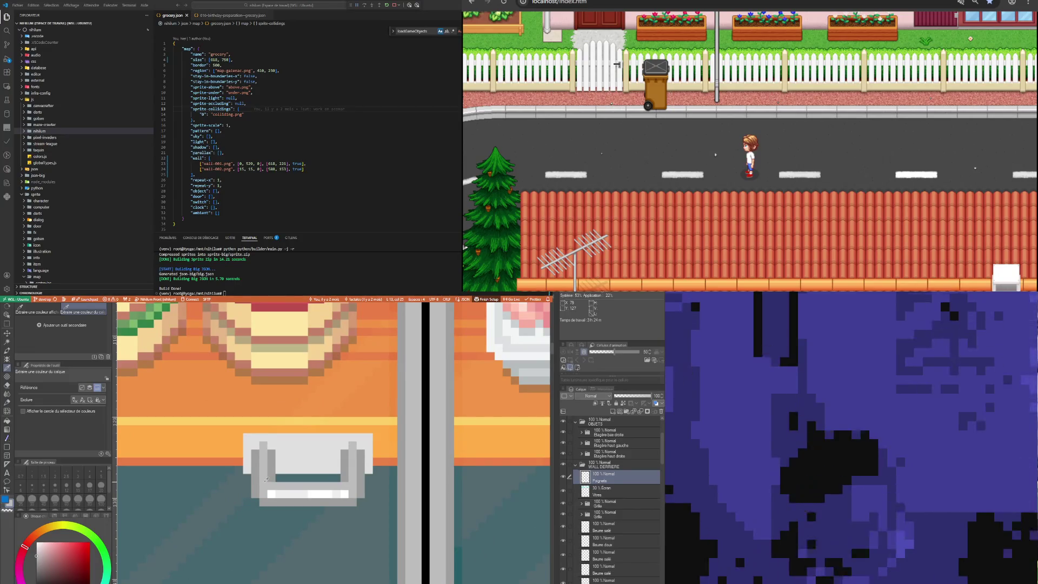
key("b")
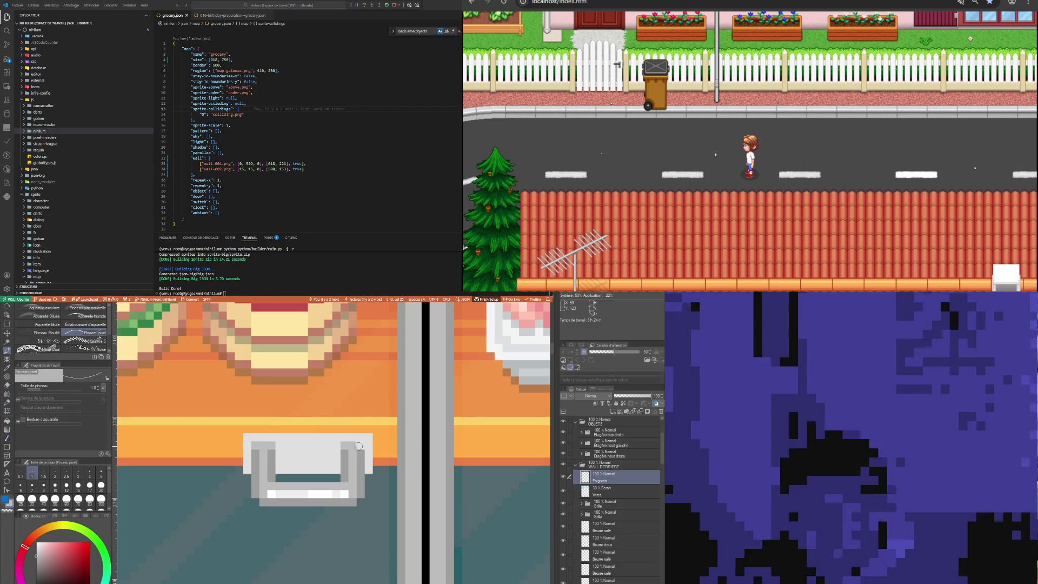
scroll(315, 456, "down", 2)
scroll(302, 476, "down", 2)
scroll(288, 496, "down", 1)
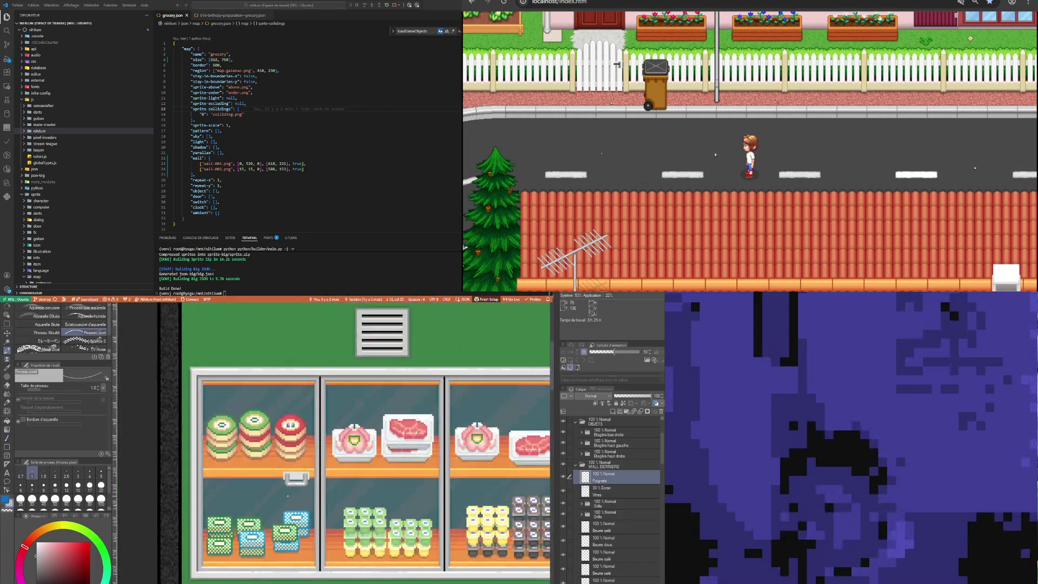
scroll(291, 496, "up", 1)
scroll(279, 488, "up", 2)
scroll(262, 481, "up", 2)
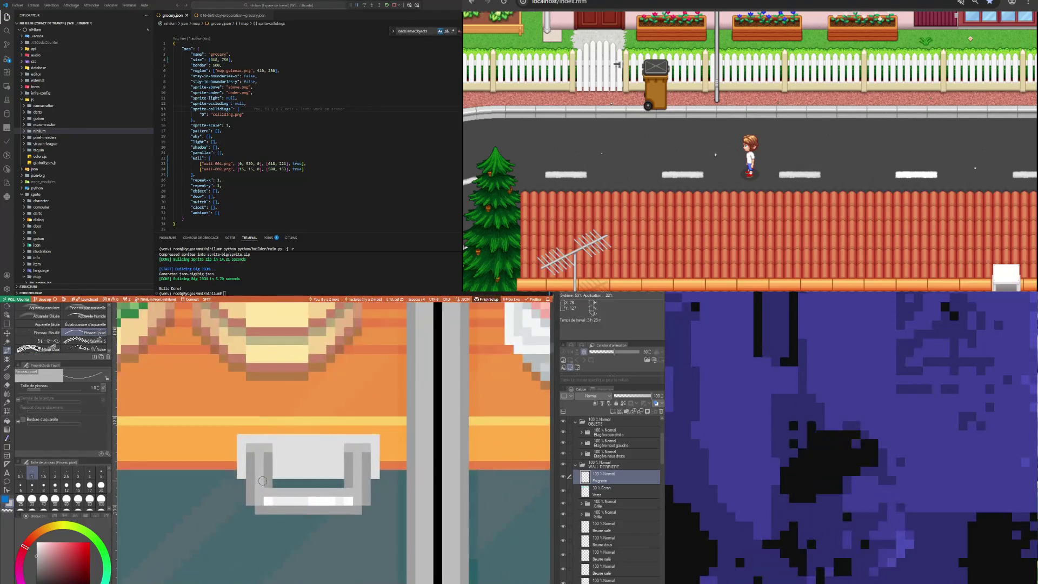
scroll(354, 487, "down", 2)
scroll(351, 470, "down", 2)
scroll(367, 346, "up", 1)
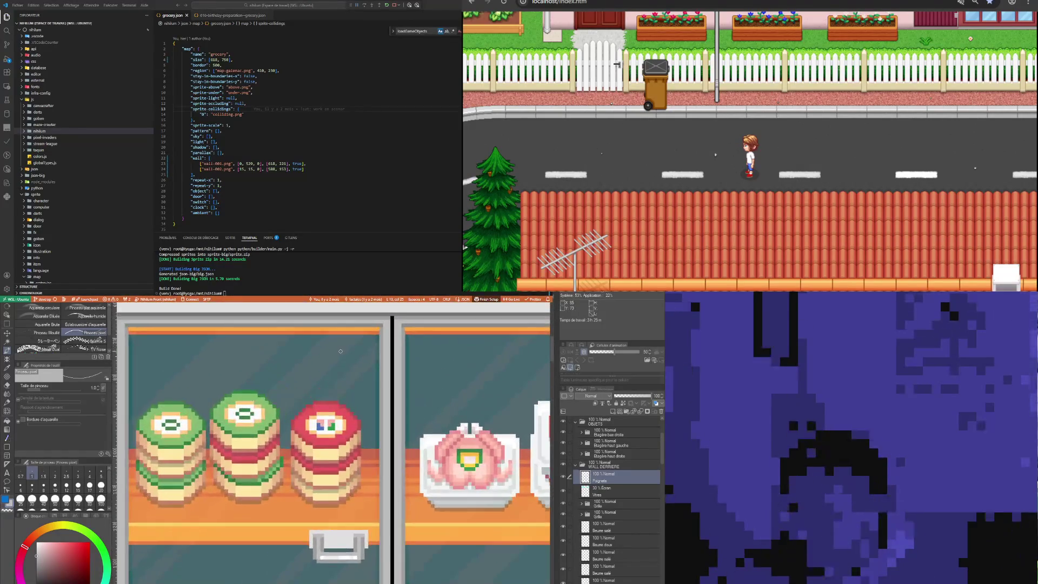
key("i")
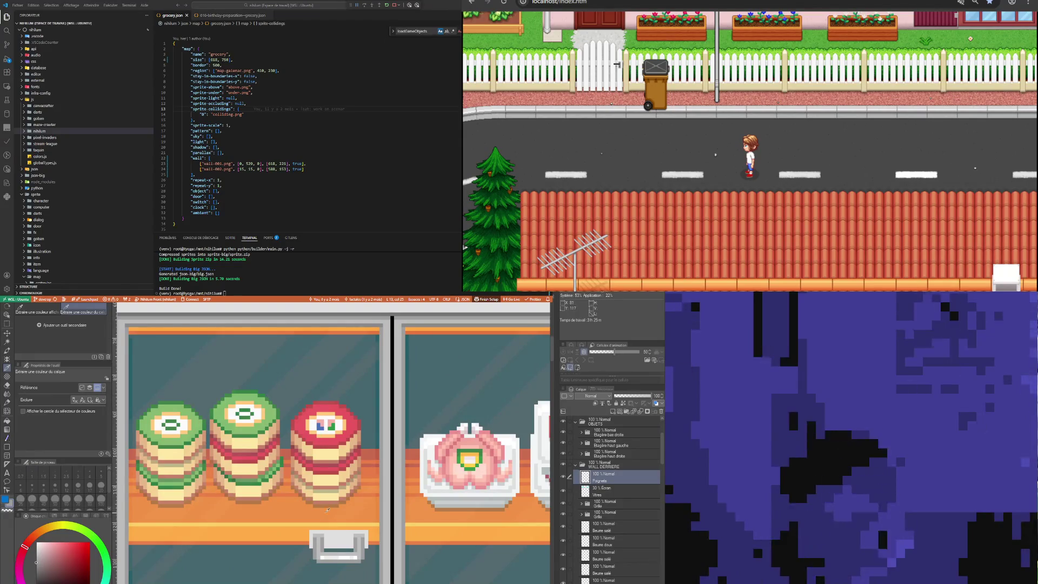
key("b")
scroll(319, 525, "up", 3)
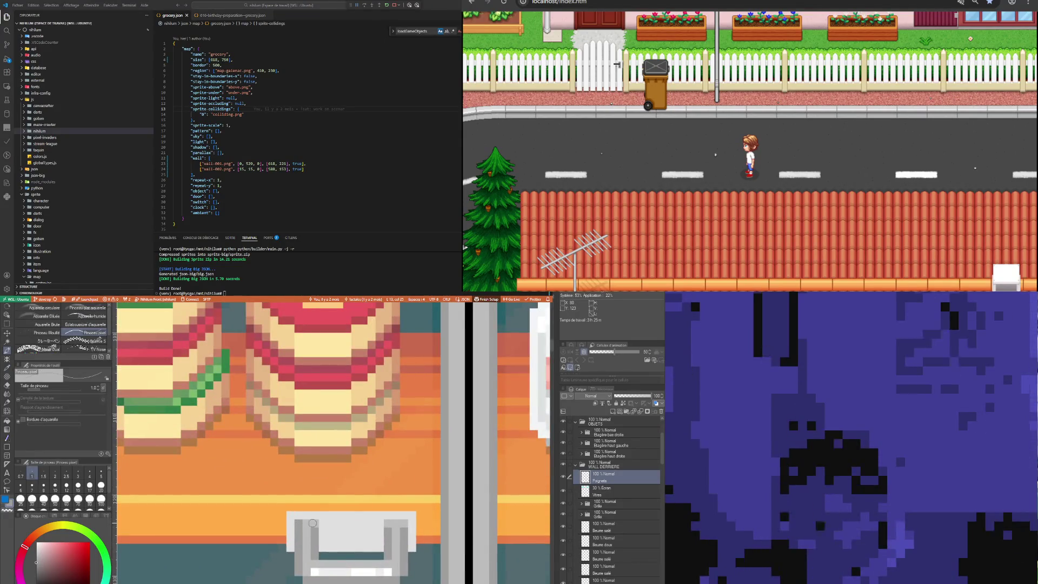
scroll(313, 524, "down", 3)
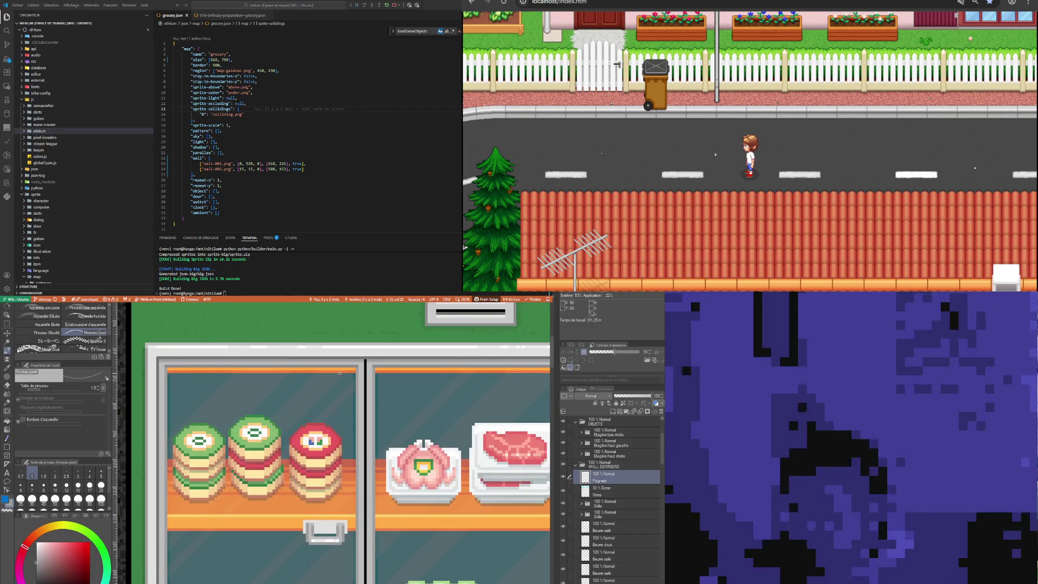
key("i")
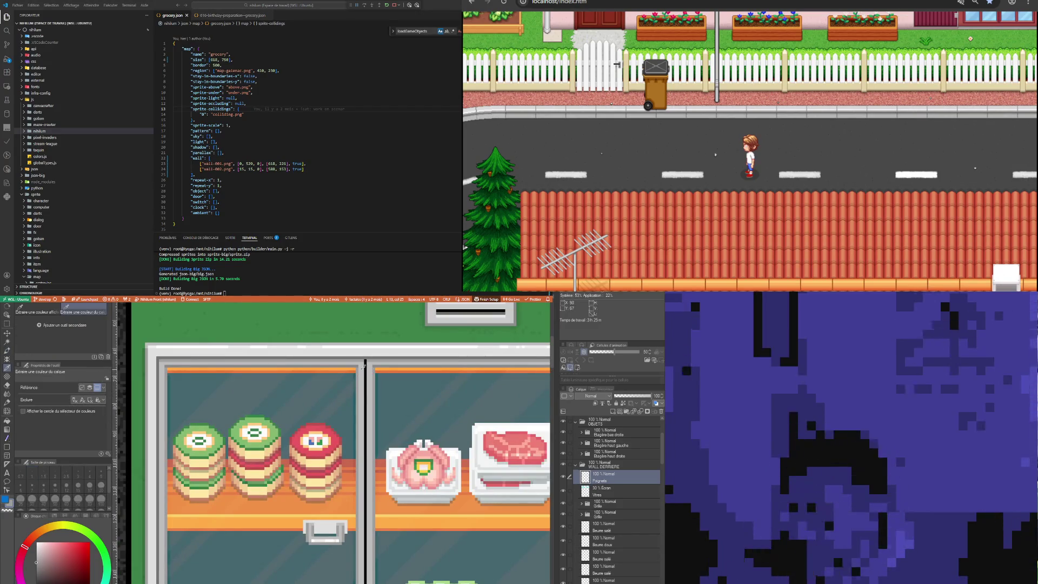
key("b")
scroll(303, 536, "up", 4)
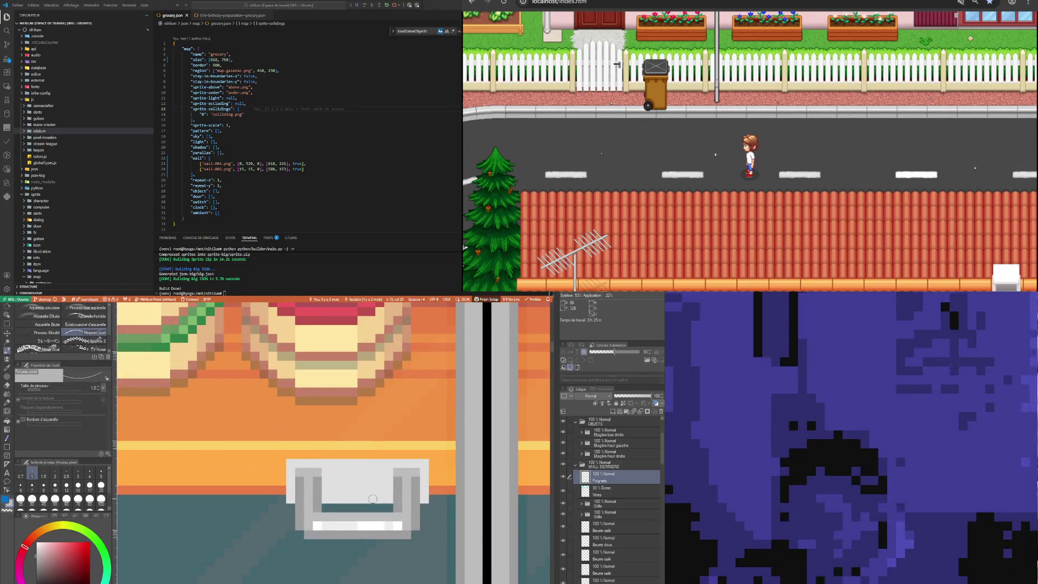
key("i")
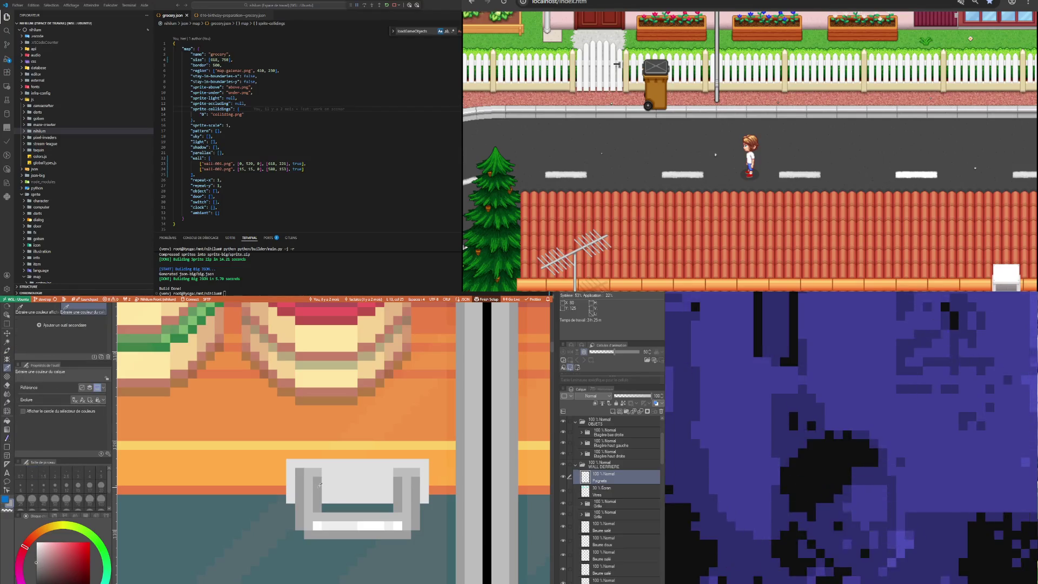
key("b")
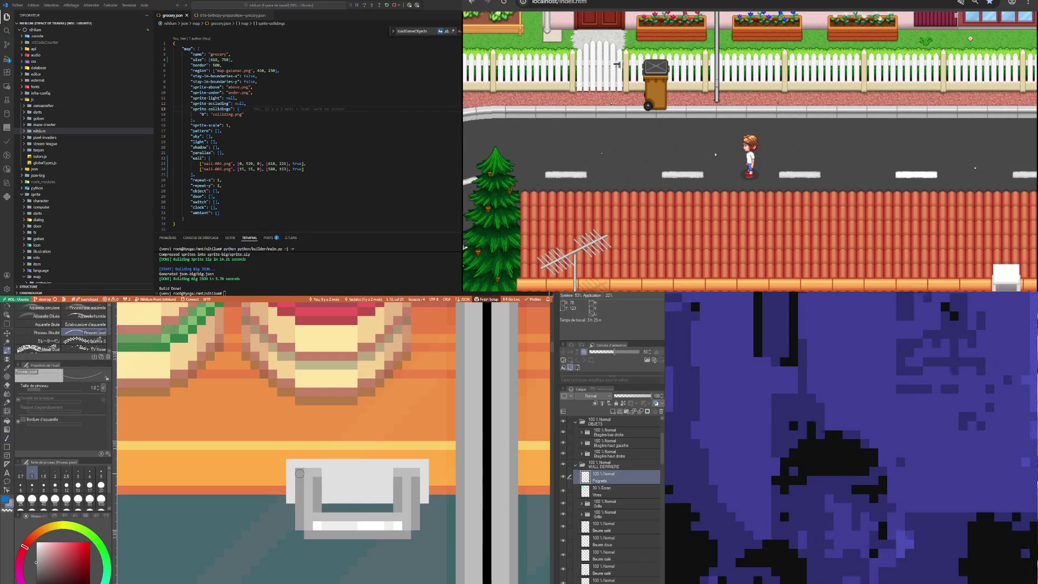
key("i")
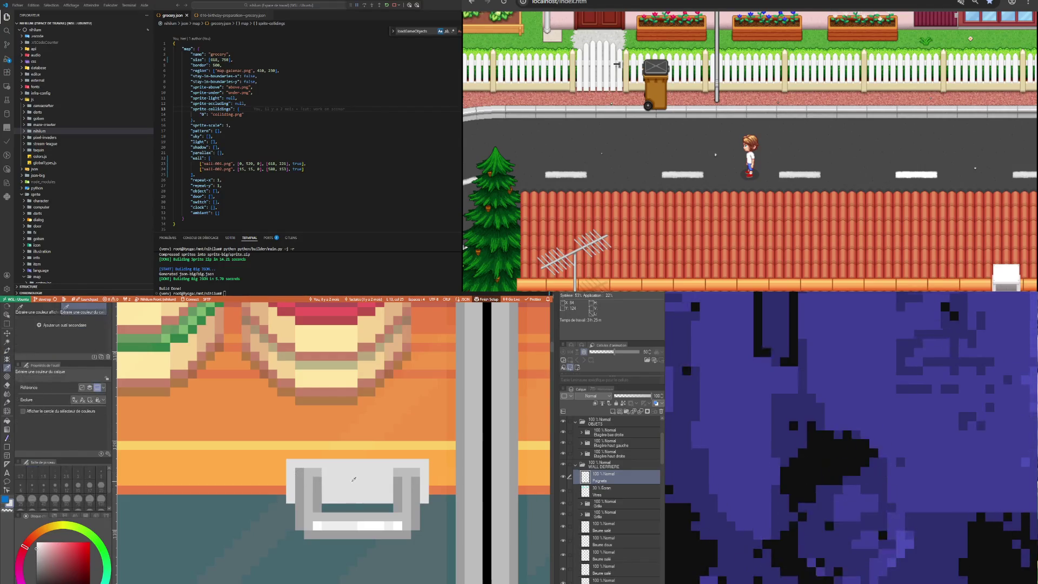
key("b")
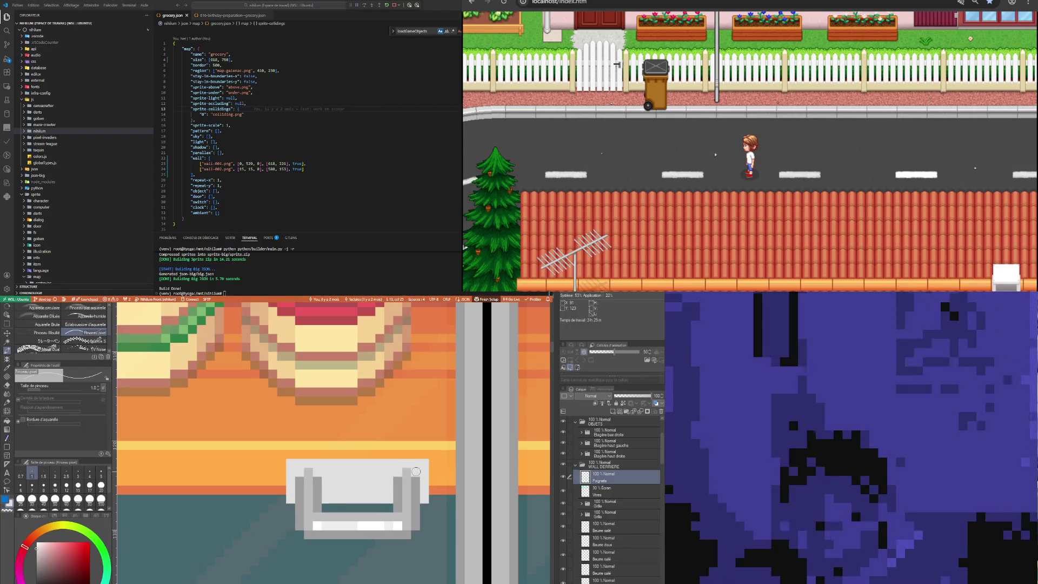
scroll(415, 471, "down", 2)
scroll(390, 471, "down", 2)
scroll(357, 471, "down", 2)
scroll(303, 471, "down", 1)
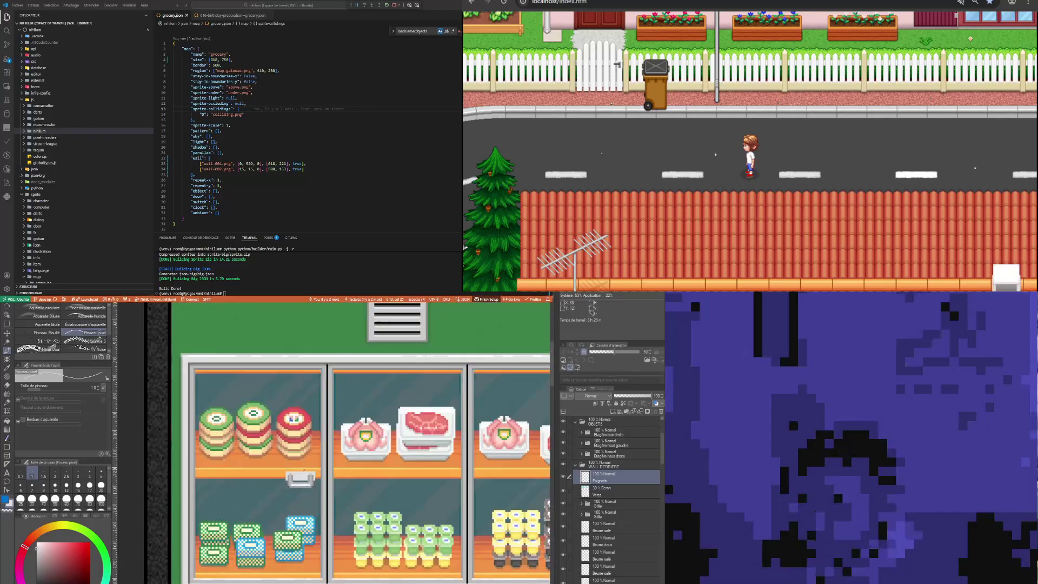
scroll(303, 470, "up", 2)
scroll(303, 469, "up", 1)
key("i")
scroll(287, 454, "down", 1)
scroll(286, 455, "down", 1)
scroll(307, 335, "up", 1)
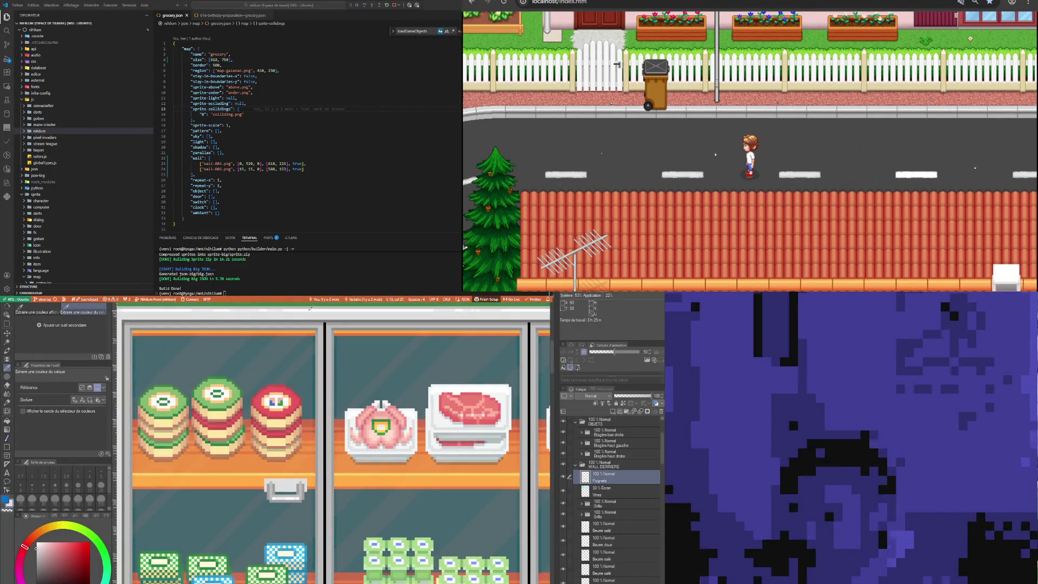
scroll(247, 467, "up", 1)
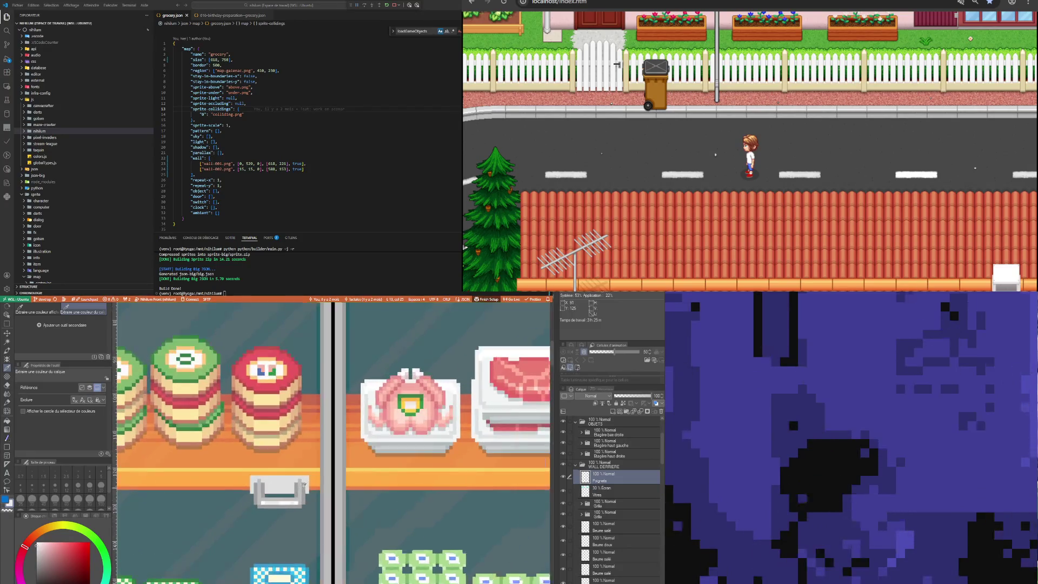
scroll(247, 467, "up", 1)
key("b")
scroll(248, 467, "up", 1)
scroll(248, 467, "up", 1)
scroll(248, 467, "up", 1)
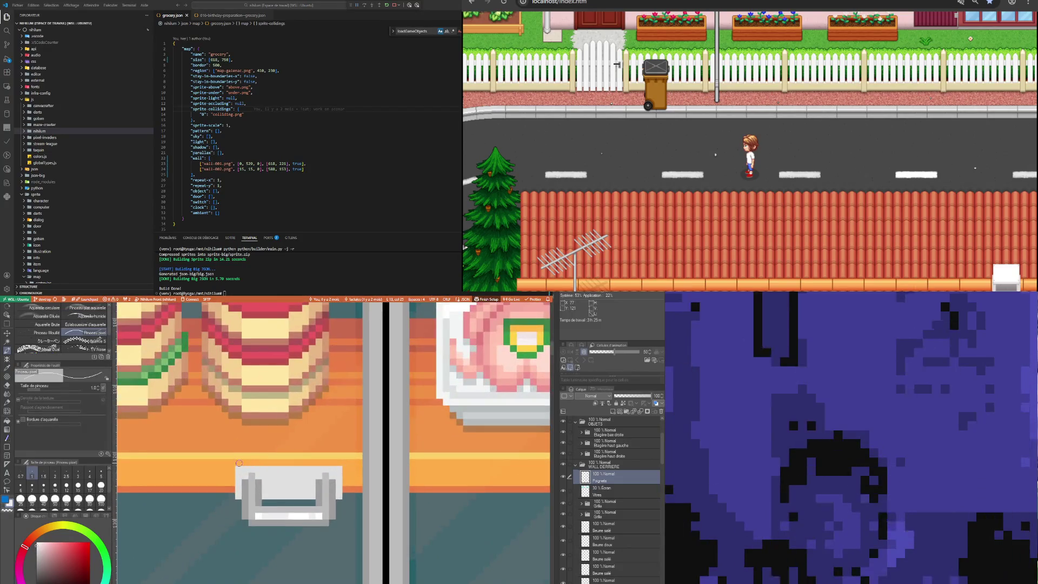
scroll(323, 480, "down", 2)
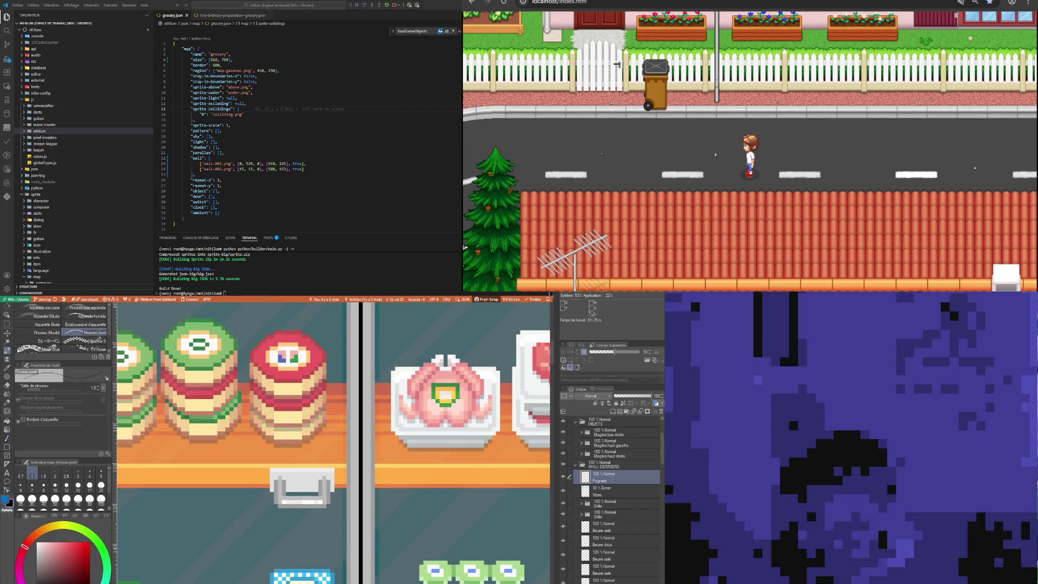
With the Pen tool, paint a dark pixel row beneath the handle's grey bar
left_click(6, 438)
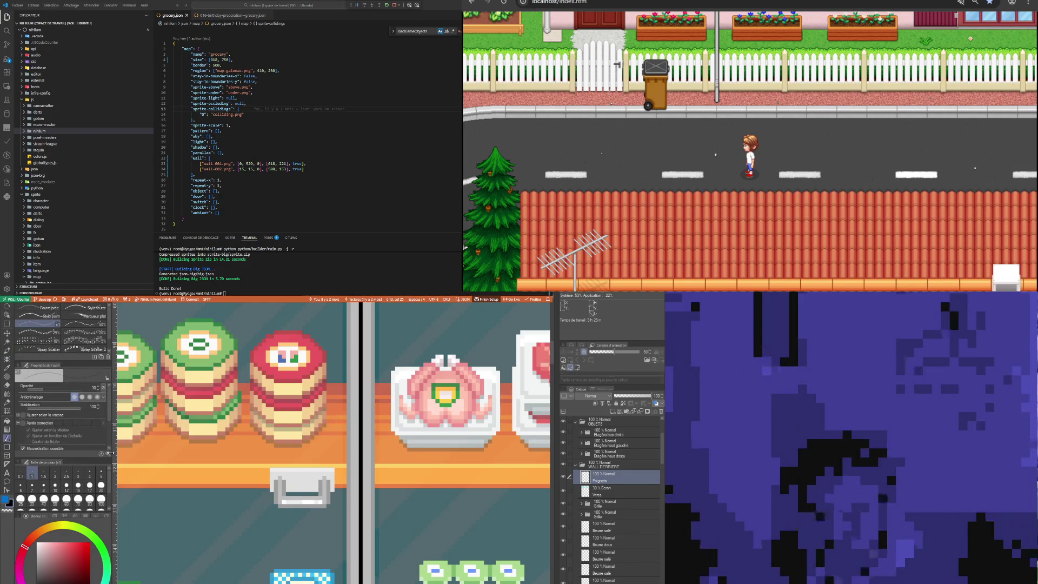
scroll(323, 499, "up", 2)
scroll(322, 499, "up", 2)
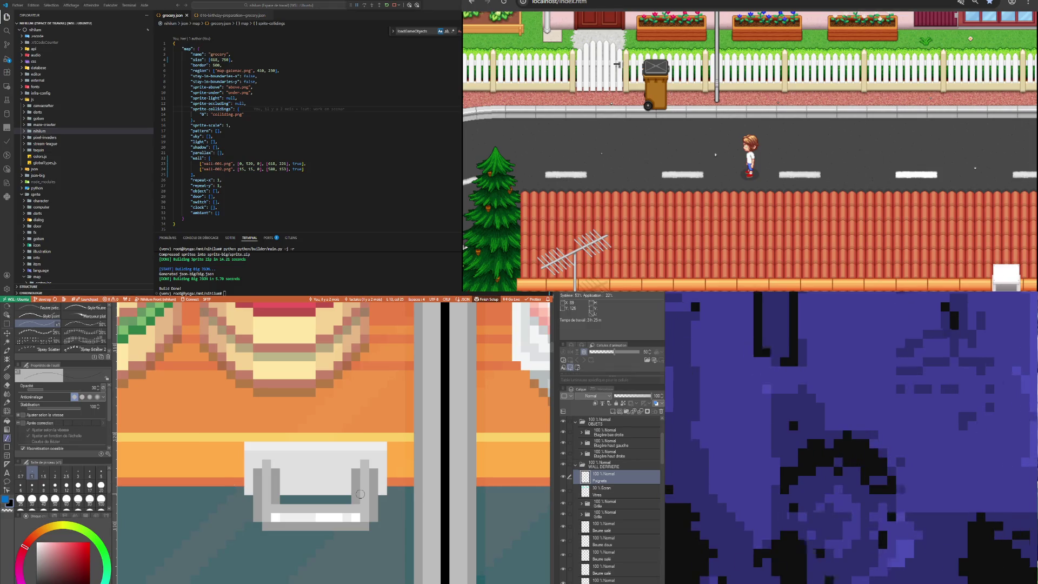
scroll(360, 494, "up", 1)
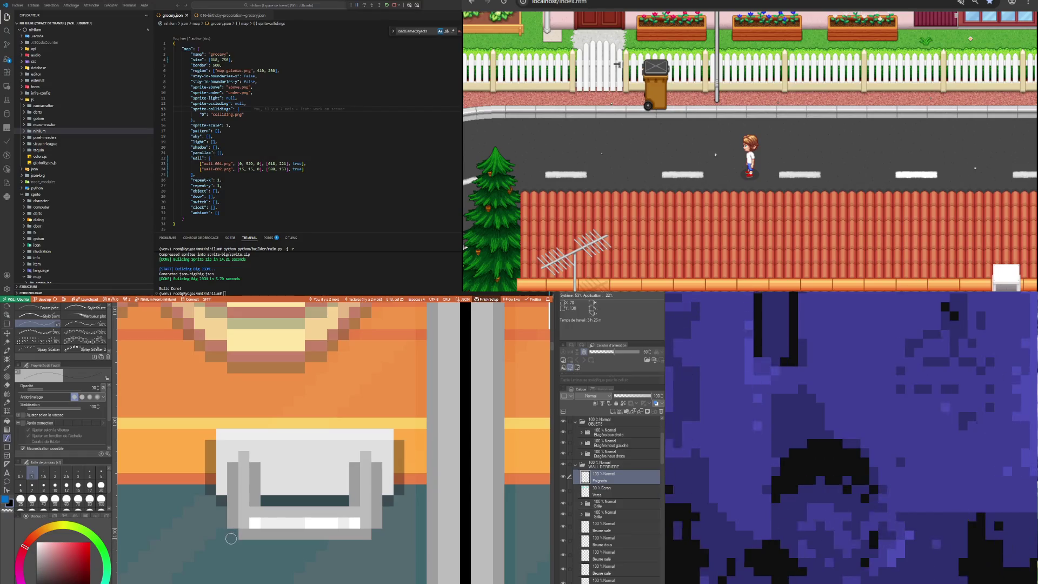
left_click_drag(244, 545, 305, 546)
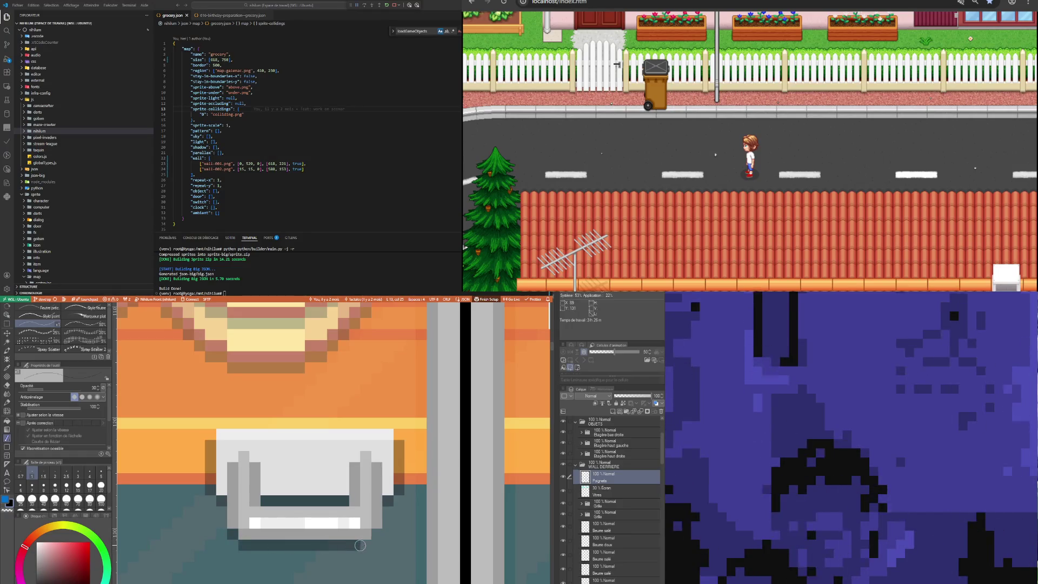
scroll(223, 374, "down", 2)
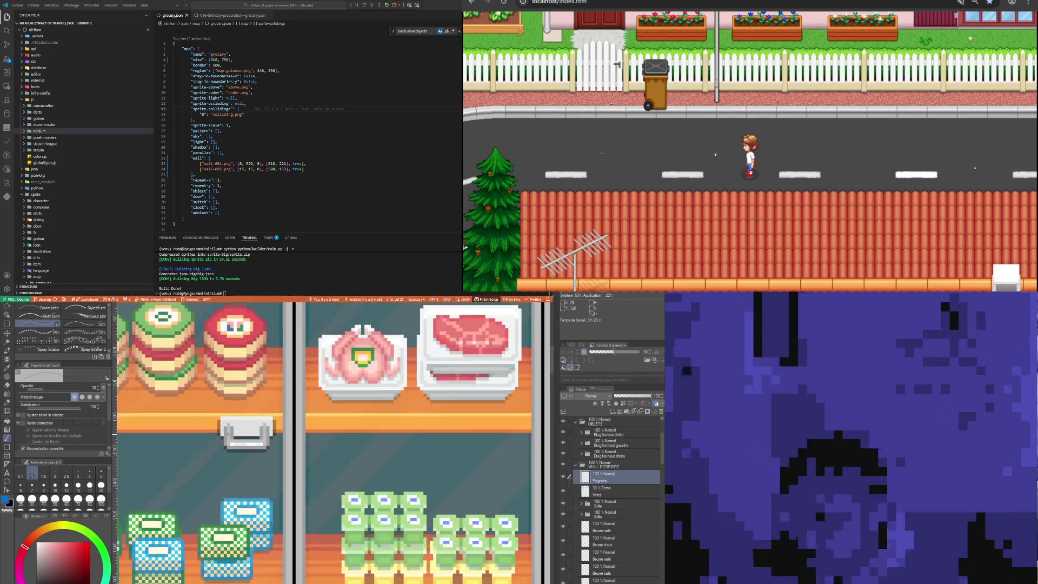
Zoom out to the whole shop wall and duplicate the Poignets handles layer
scroll(227, 411, "down", 1)
scroll(238, 433, "down", 1)
scroll(247, 449, "up", 1)
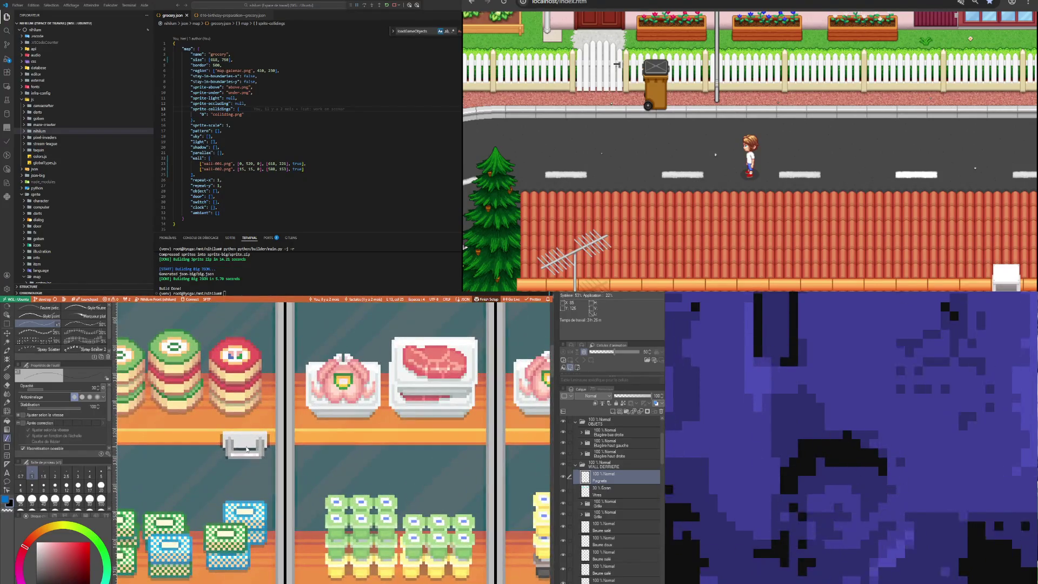
scroll(247, 448, "down", 3)
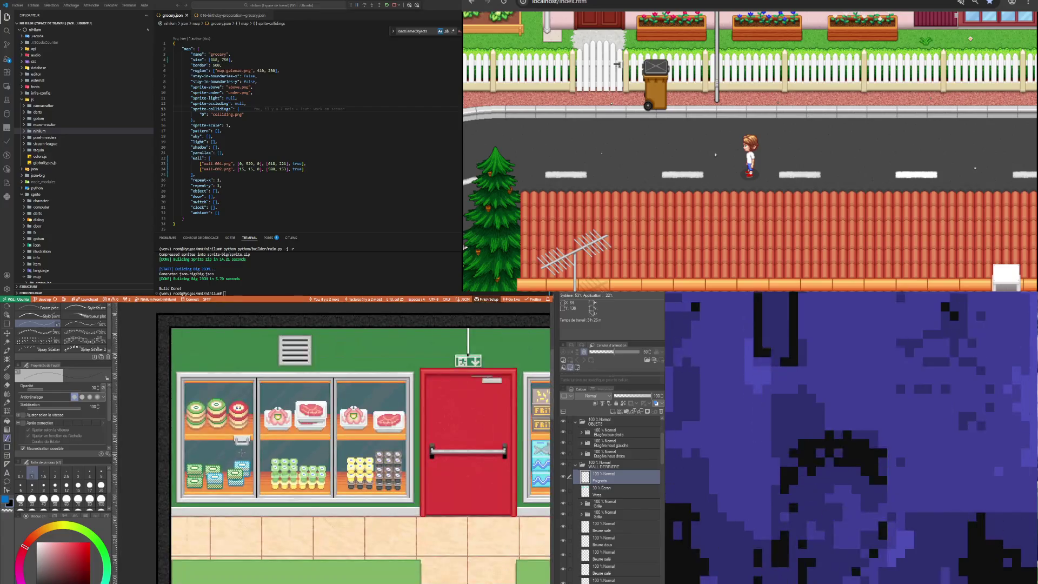
scroll(238, 446, "up", 2)
scroll(240, 445, "up", 1)
scroll(231, 444, "down", 1)
scroll(231, 445, "down", 1)
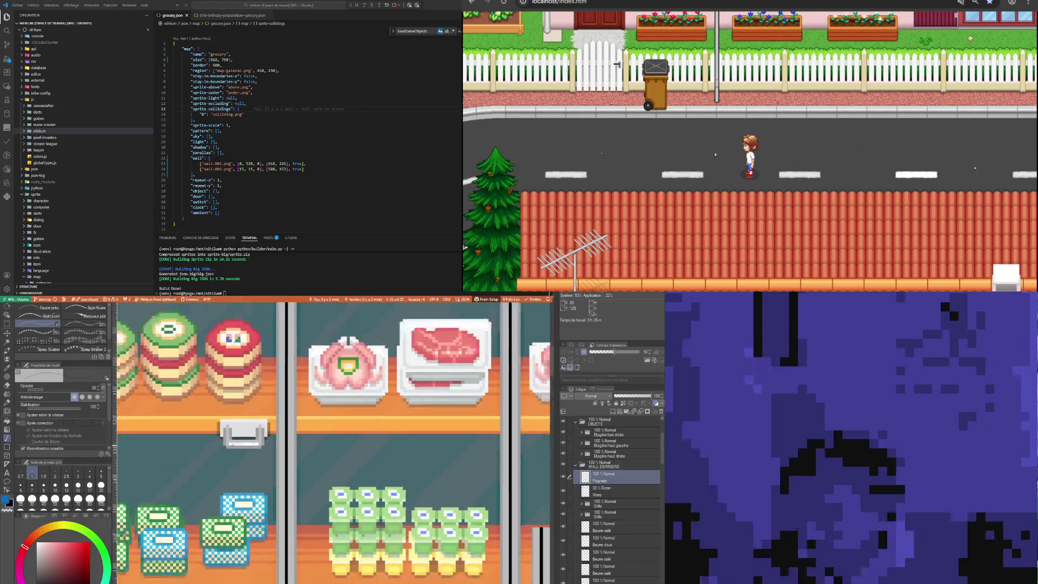
scroll(232, 444, "down", 1)
scroll(233, 444, "down", 1)
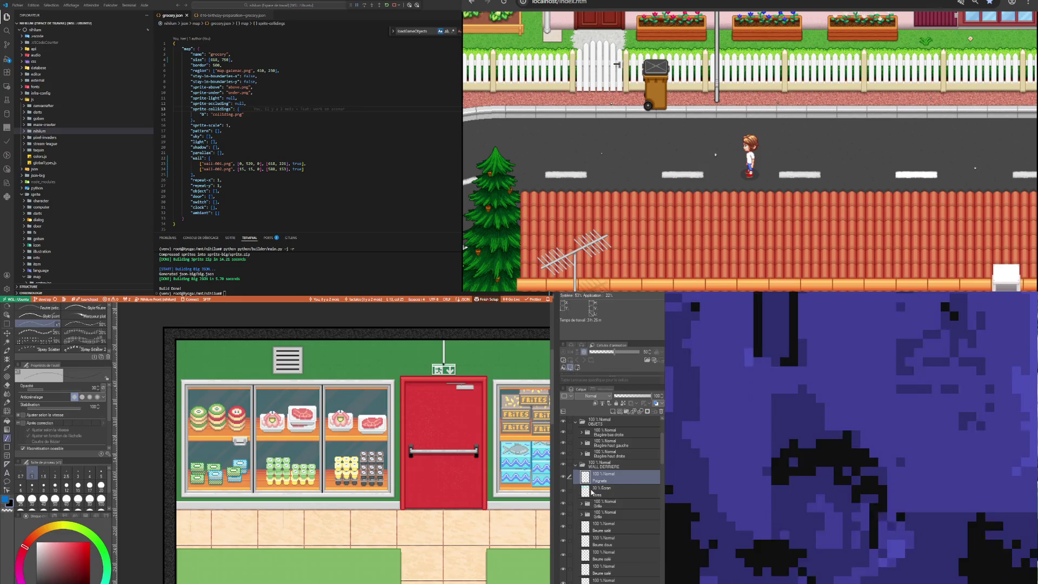
key("ctrl+v")
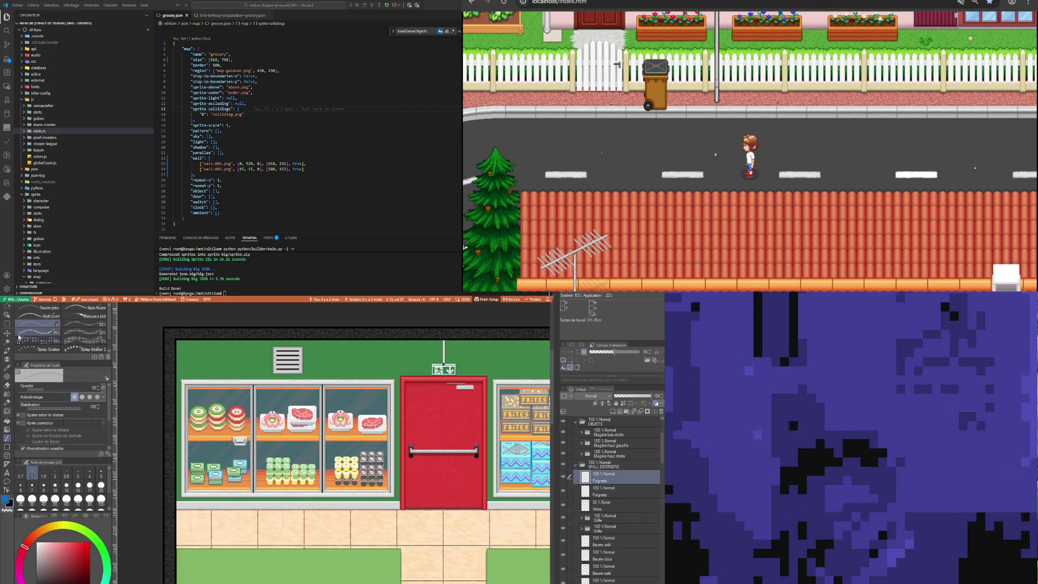
Move the copied handle onto the middle fridge door and nudge it right
left_click(7, 334)
scroll(276, 441, "up", 1)
scroll(277, 442, "up", 1)
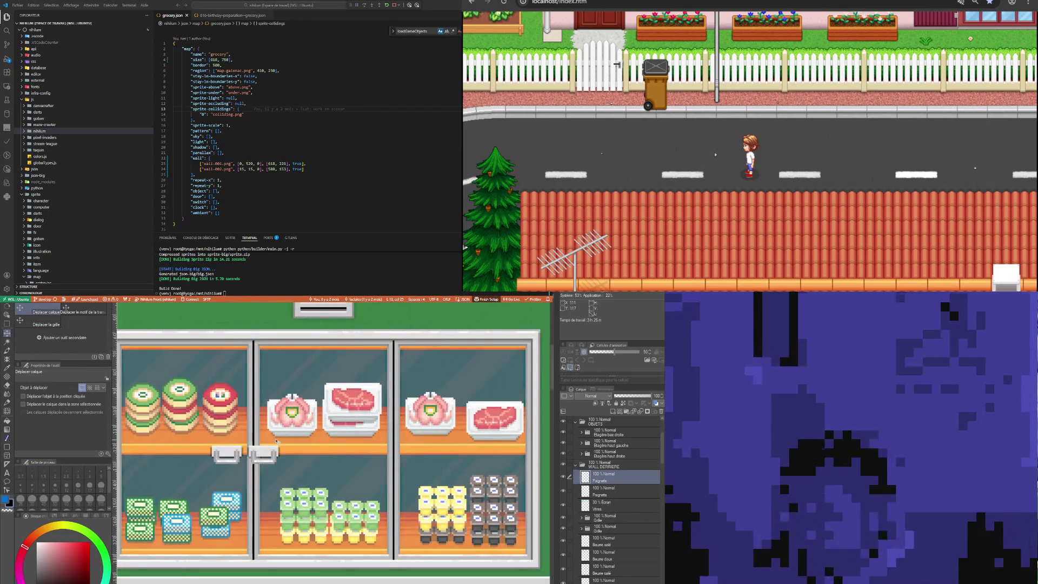
mouse_move(276, 441)
left_mouse_down()
mouse_move(387, 441)
mouse_move(368, 441)
left_mouse_up()
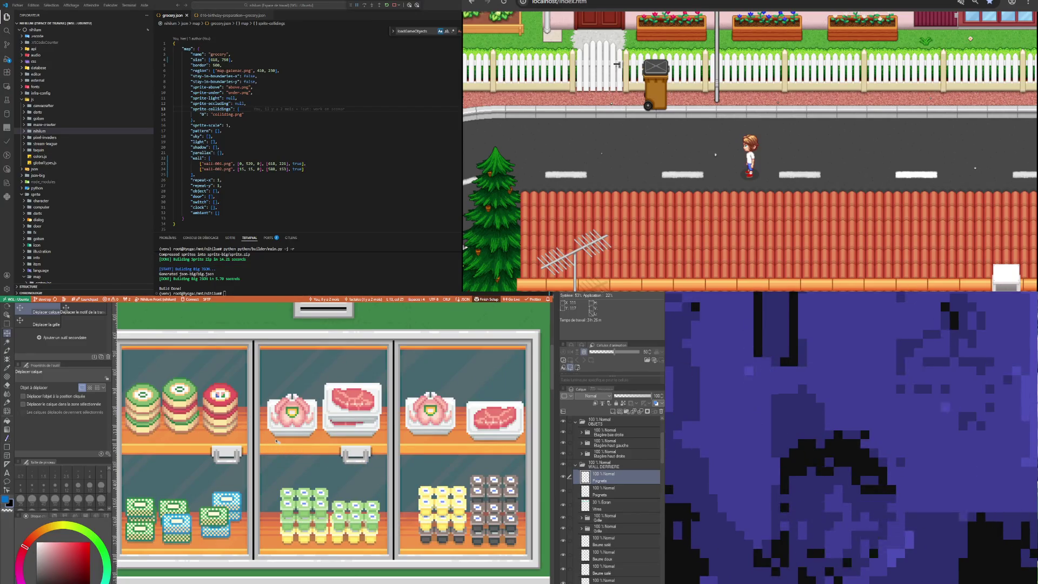
key("Right")
key("Right")
key("Right")
key("Right")
key("Right")
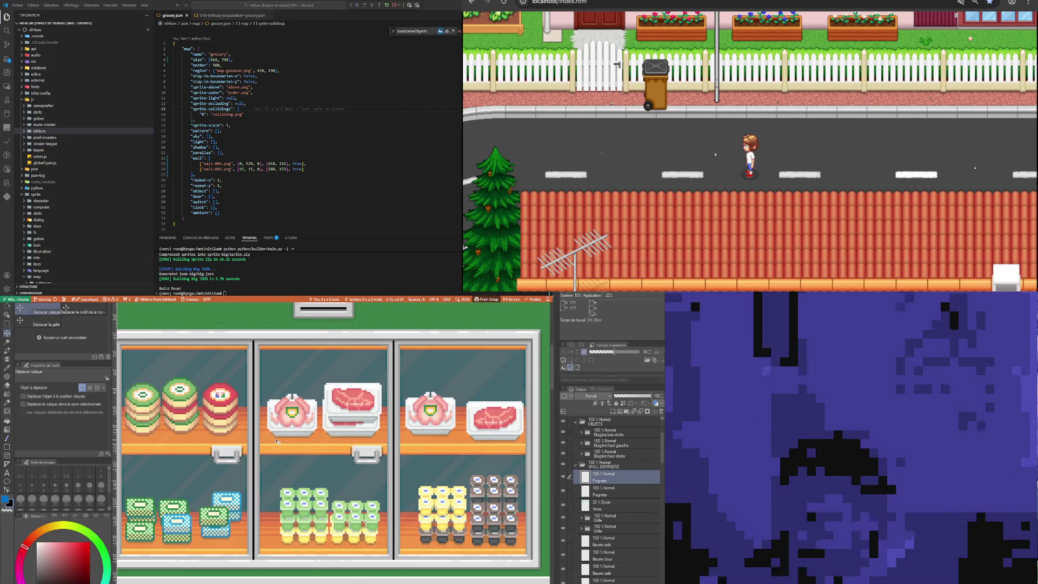
scroll(276, 442, "down", 2)
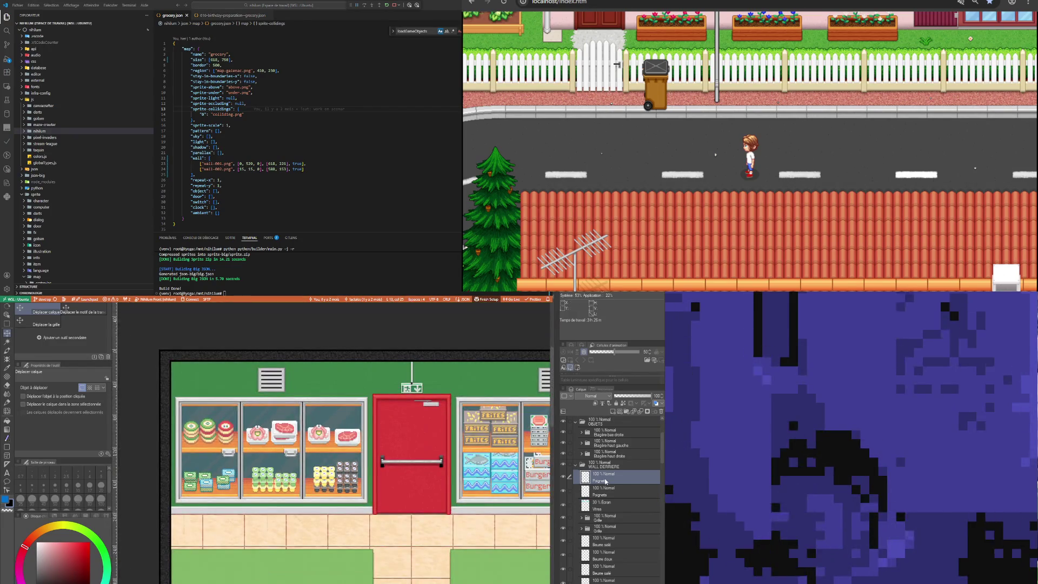
Duplicate the handle layer again and shift the new copy slightly right
key("ctrl+v")
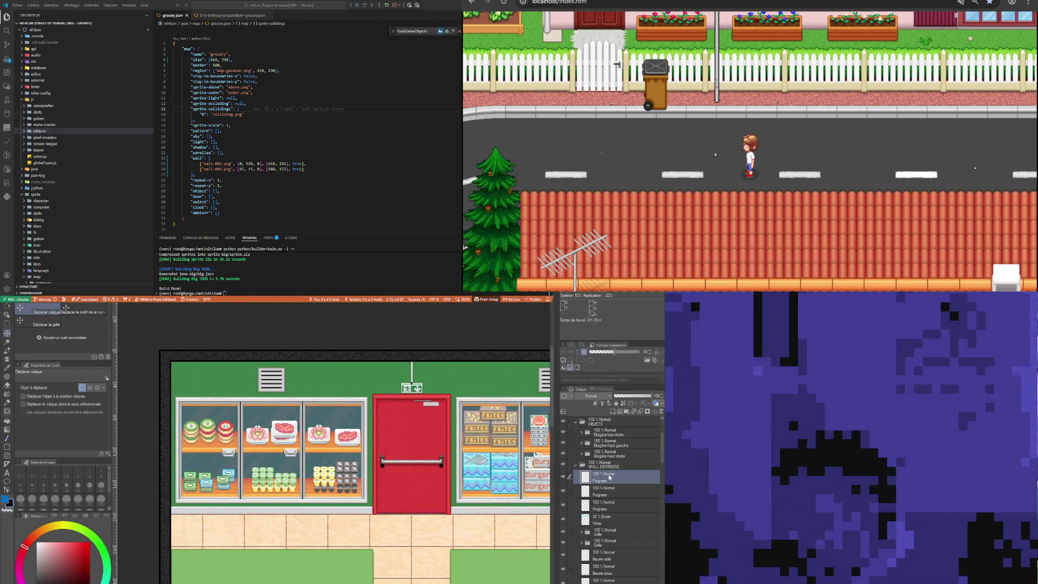
key("Right")
key("Right")
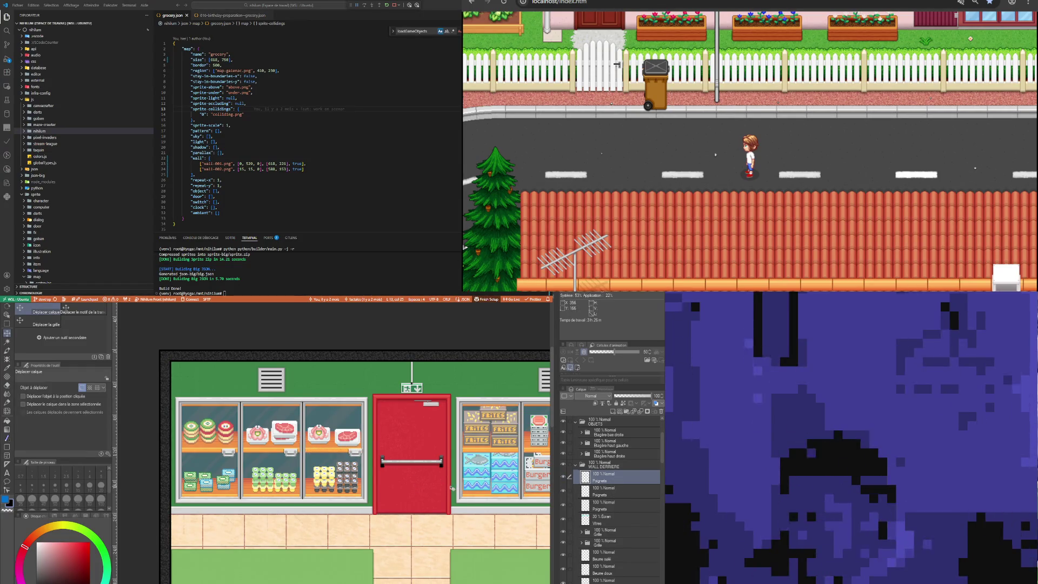
scroll(319, 464, "down", 1)
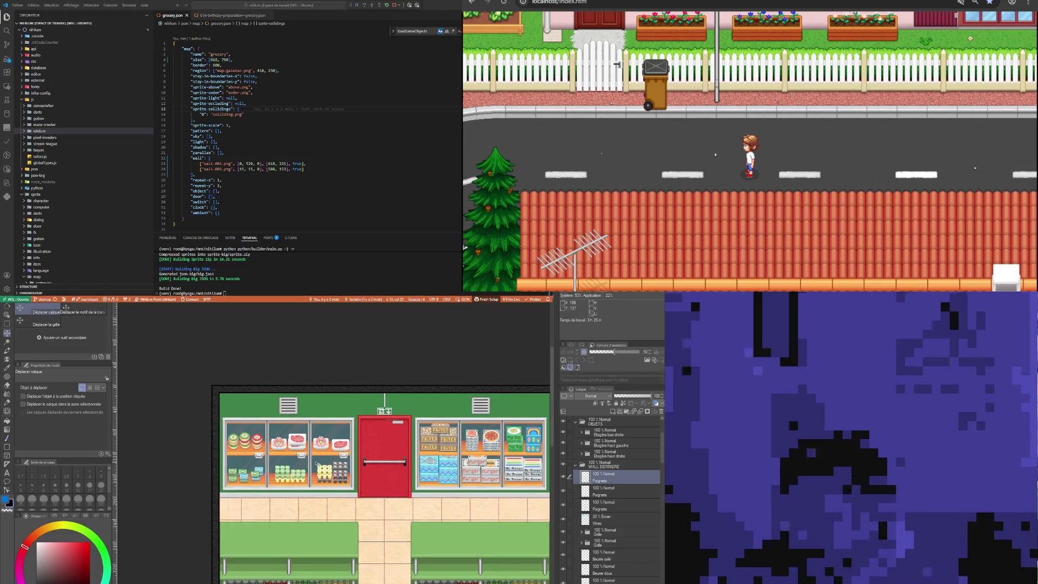
Select all three Poignets layers in the Layer panel and duplicate them together
left_click(601, 489)
left_click(601, 503, "ctrl")
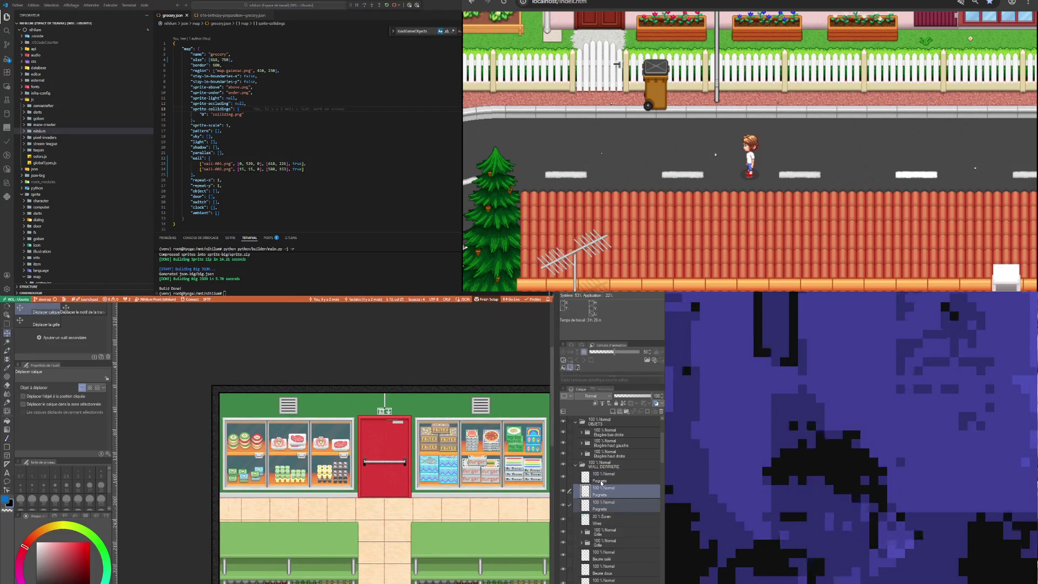
left_click(601, 478)
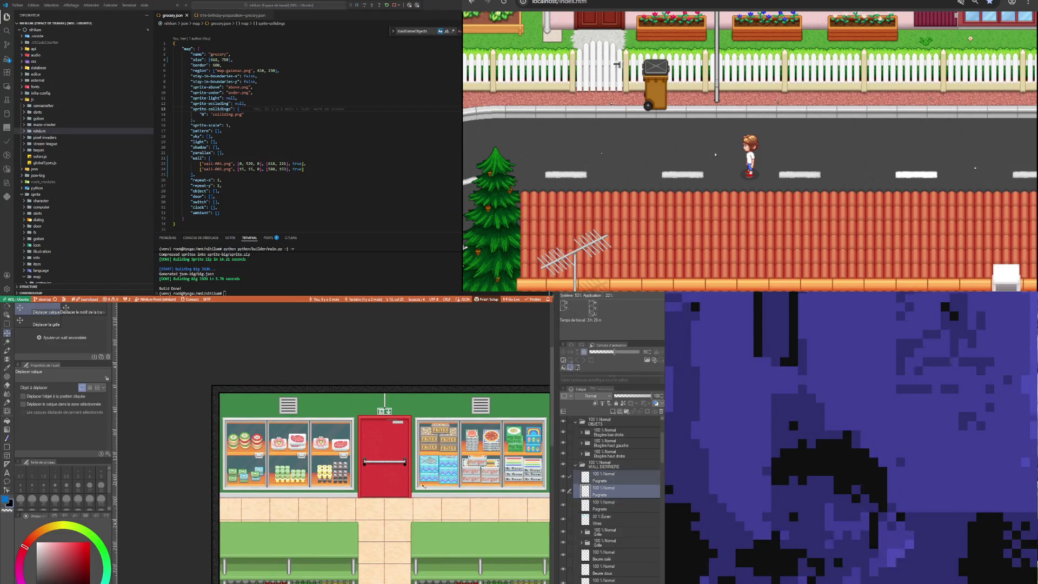
left_click(594, 510, "shift")
scroll(380, 481, "down", 2)
scroll(380, 481, "up", 3)
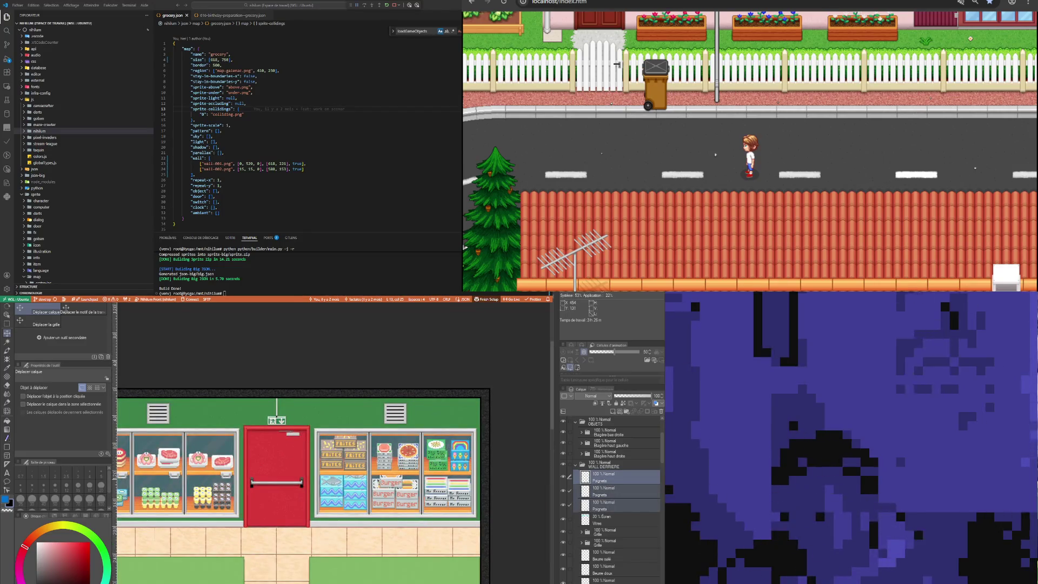
left_click(610, 481)
key("ctrl+v")
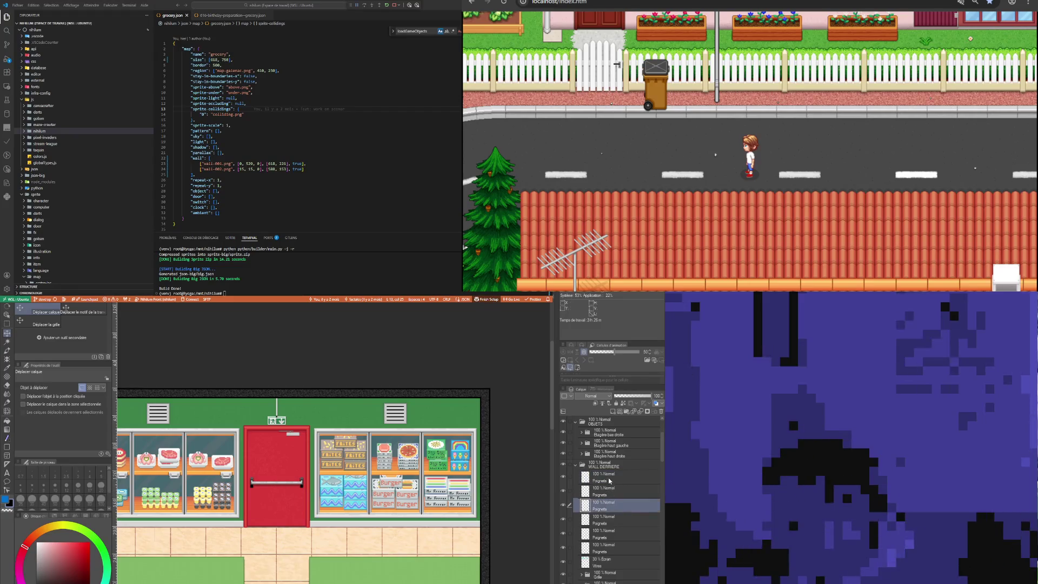
left_click(610, 481, "shift")
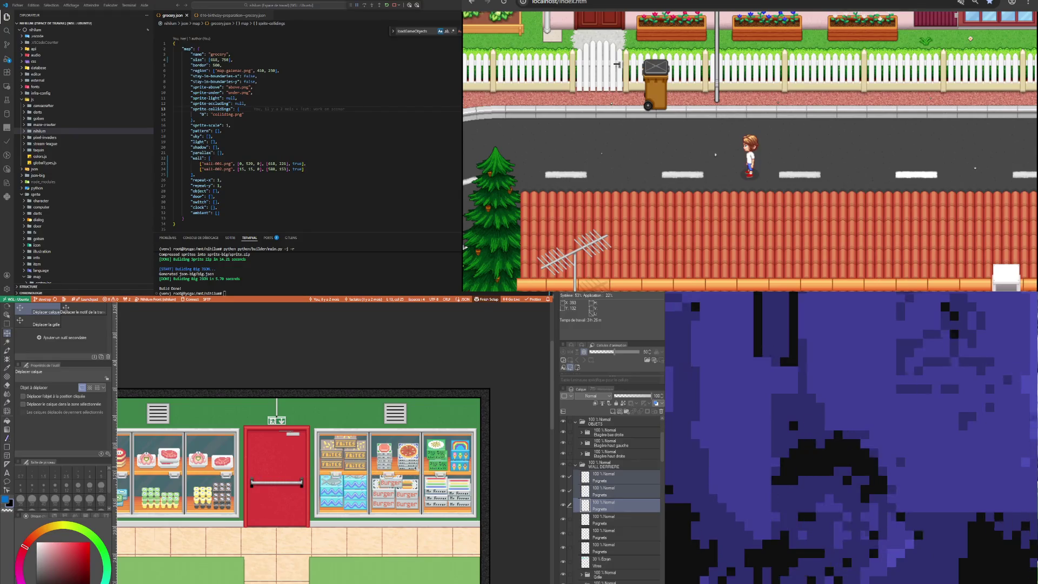
scroll(505, 475, "up", 2)
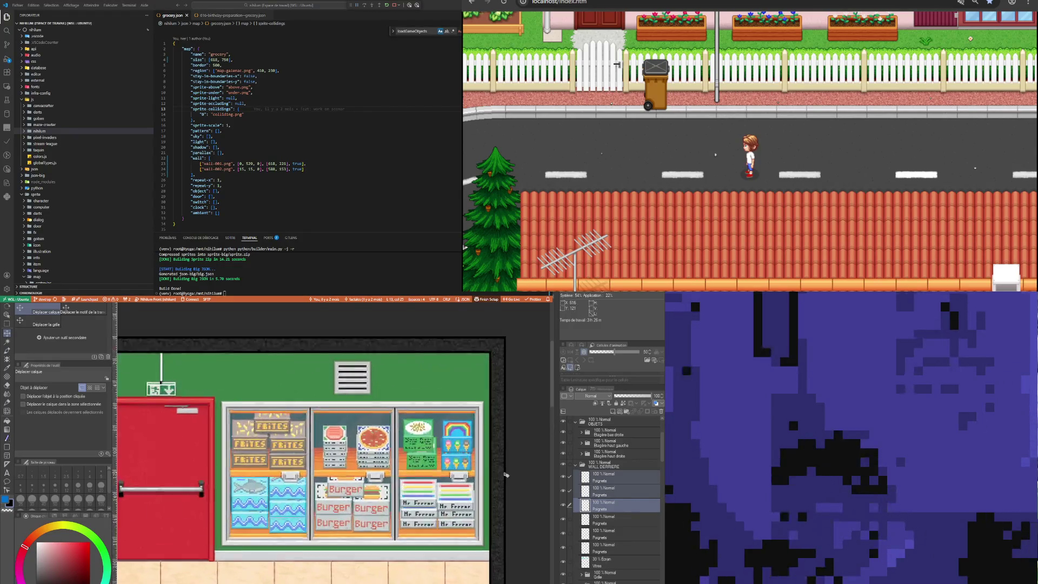
scroll(505, 474, "up", 2)
scroll(505, 475, "up", 2)
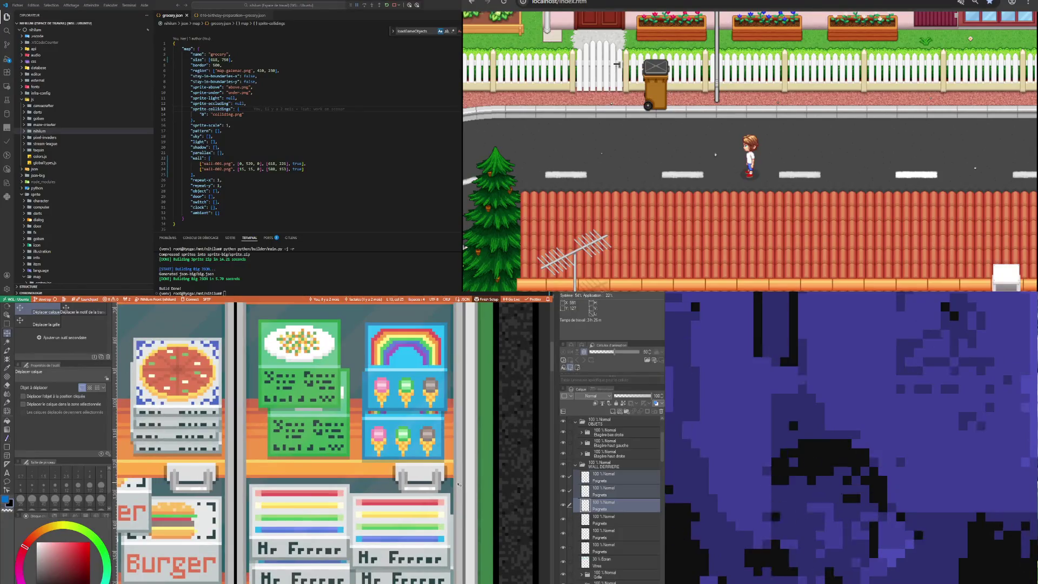
scroll(458, 484, "down", 2)
scroll(458, 484, "down", 2)
scroll(458, 484, "down", 1)
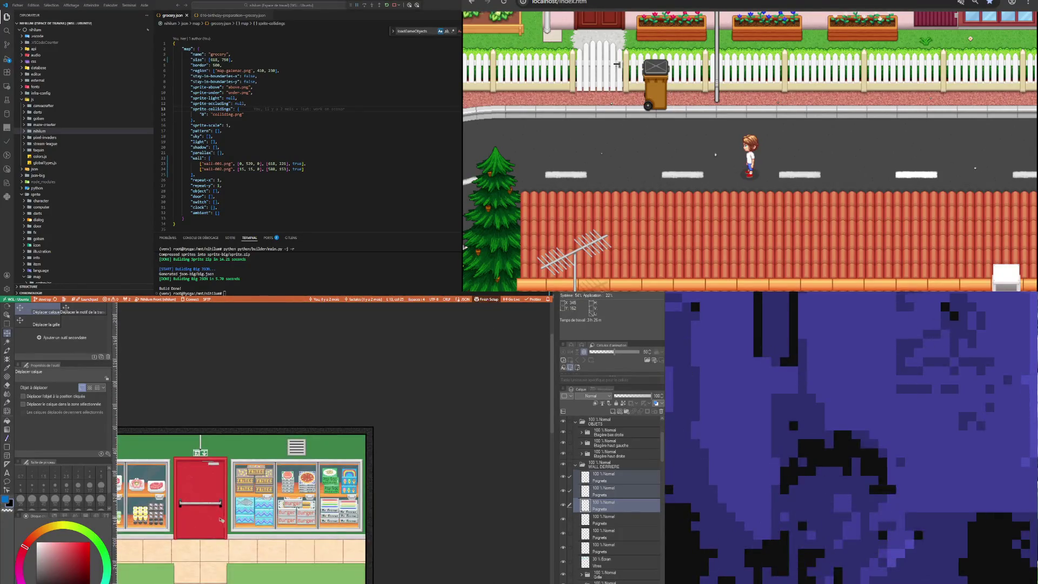
scroll(159, 502, "up", 1)
scroll(159, 503, "up", 2)
scroll(158, 503, "up", 1)
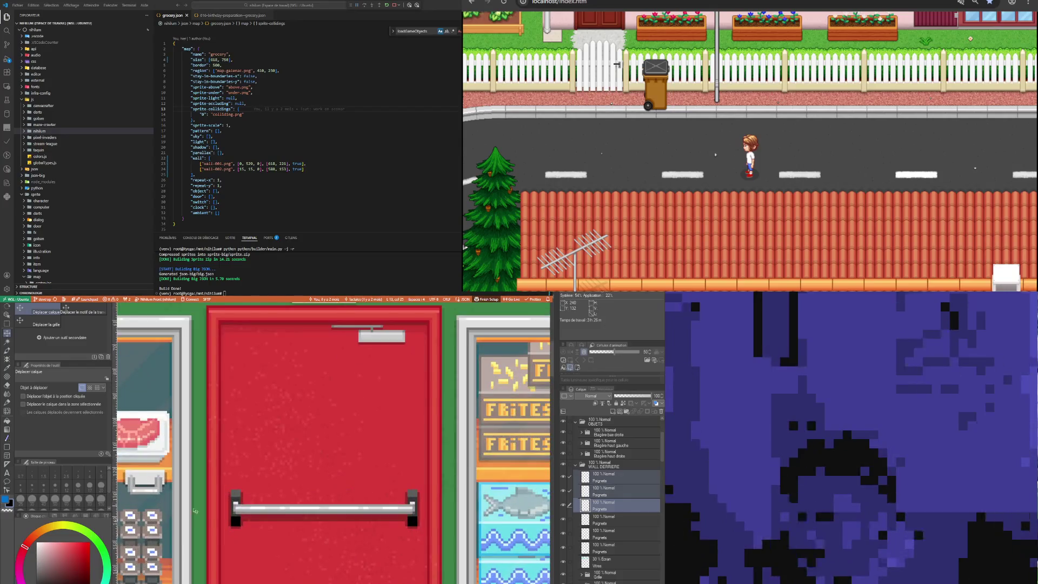
scroll(334, 443, "right", 3)
scroll(334, 444, "right", 1)
scroll(334, 444, "right", 1)
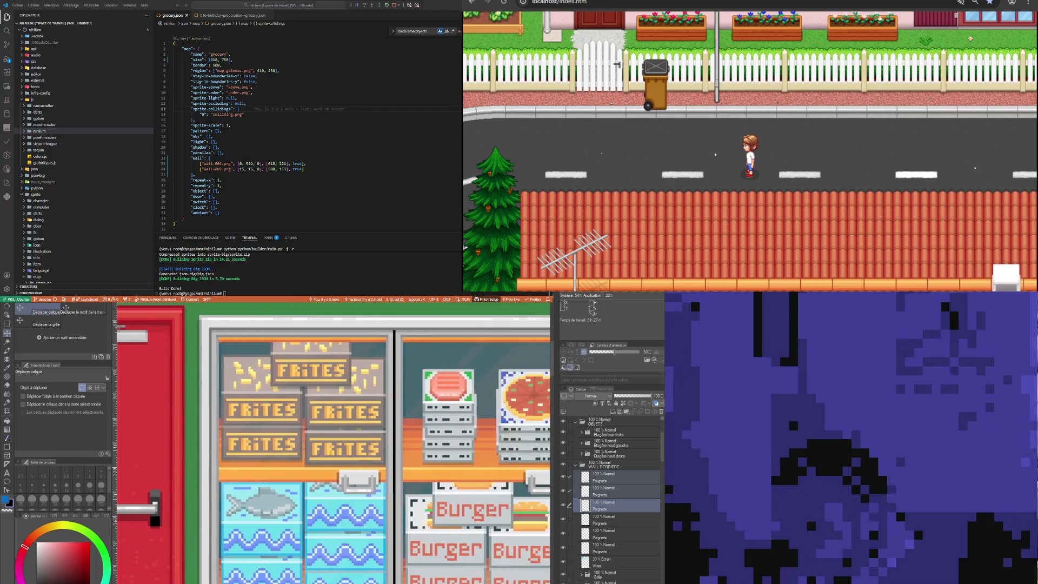
scroll(334, 444, "right", 3)
scroll(365, 464, "down", 1)
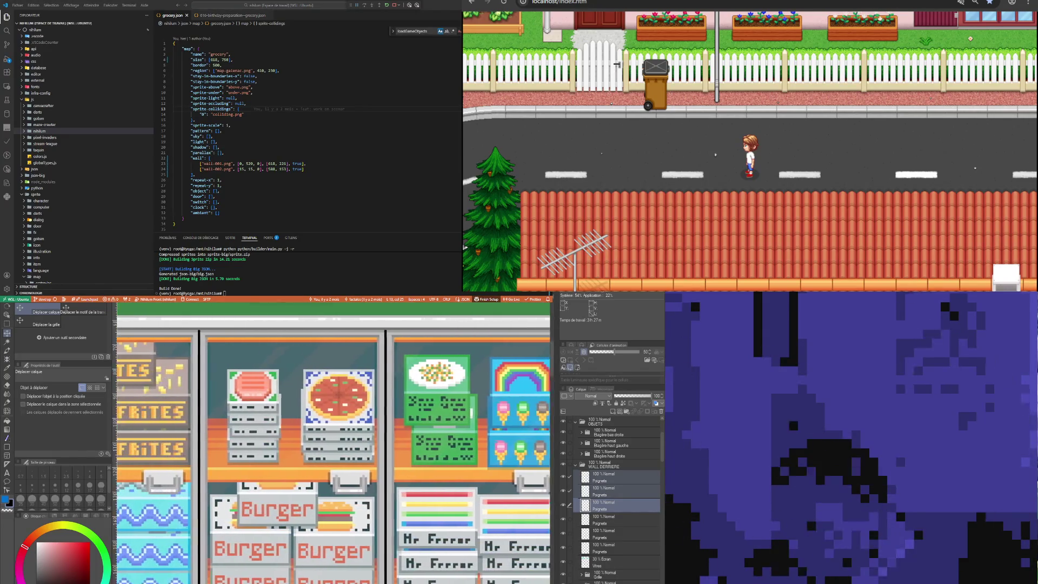
scroll(365, 464, "down", 1)
scroll(365, 464, "down", 1)
scroll(365, 464, "down", 1)
scroll(363, 464, "down", 1)
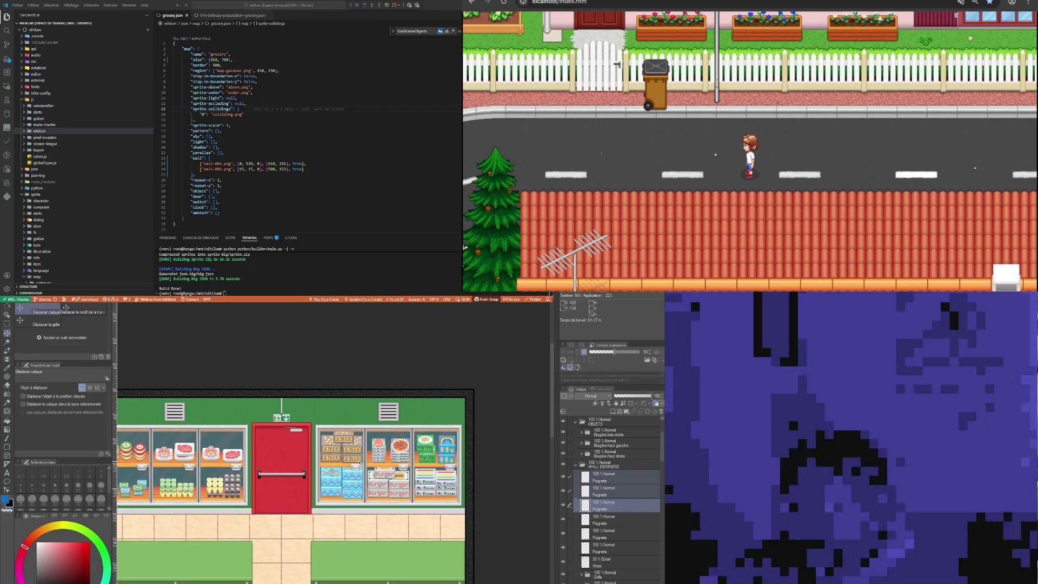
scroll(325, 476, "down", 1)
scroll(304, 483, "up", 1)
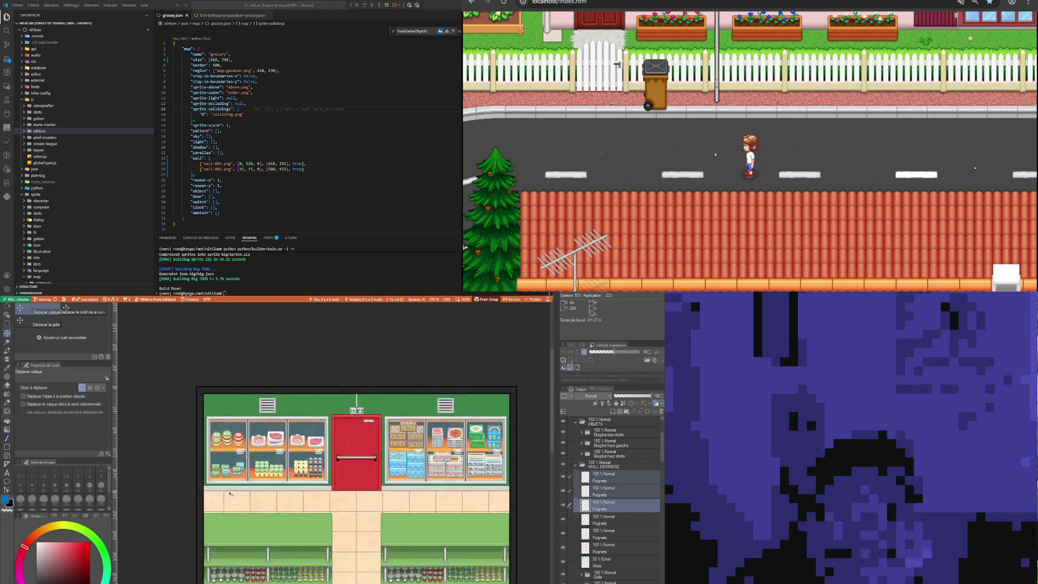
scroll(270, 484, "up", 1)
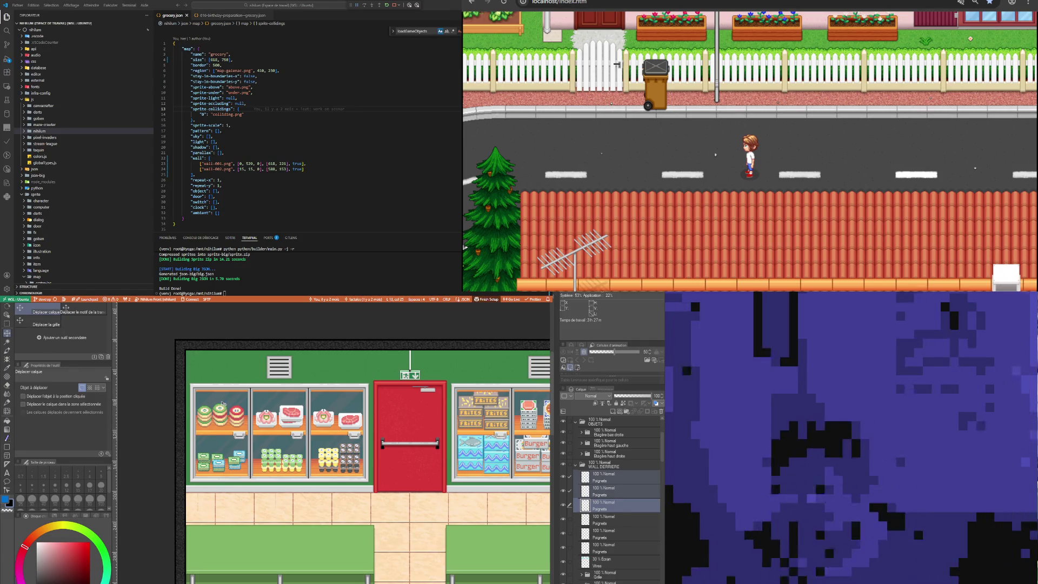
scroll(324, 370, "down", 3)
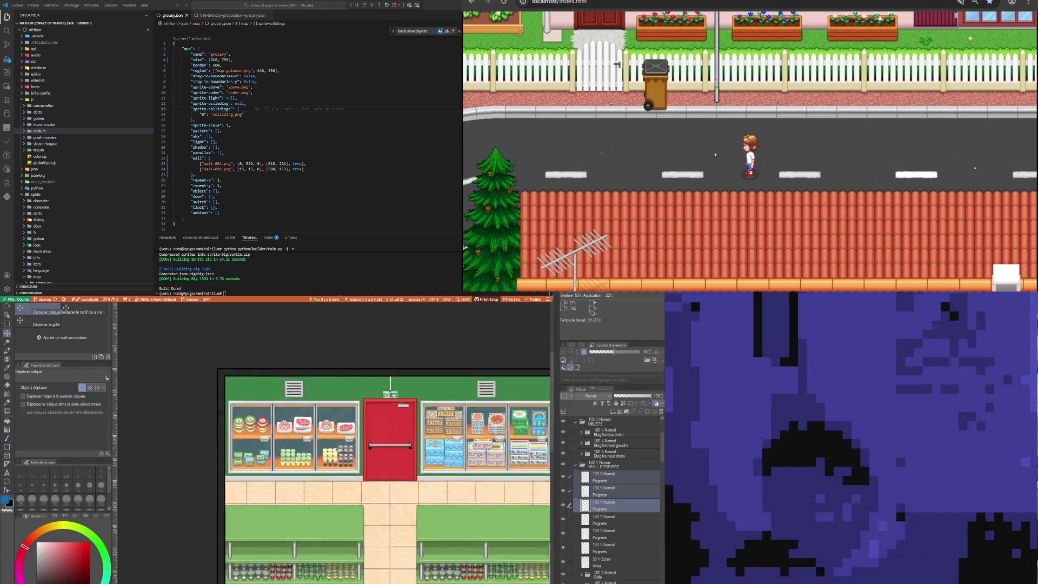
scroll(396, 449, "up", 4)
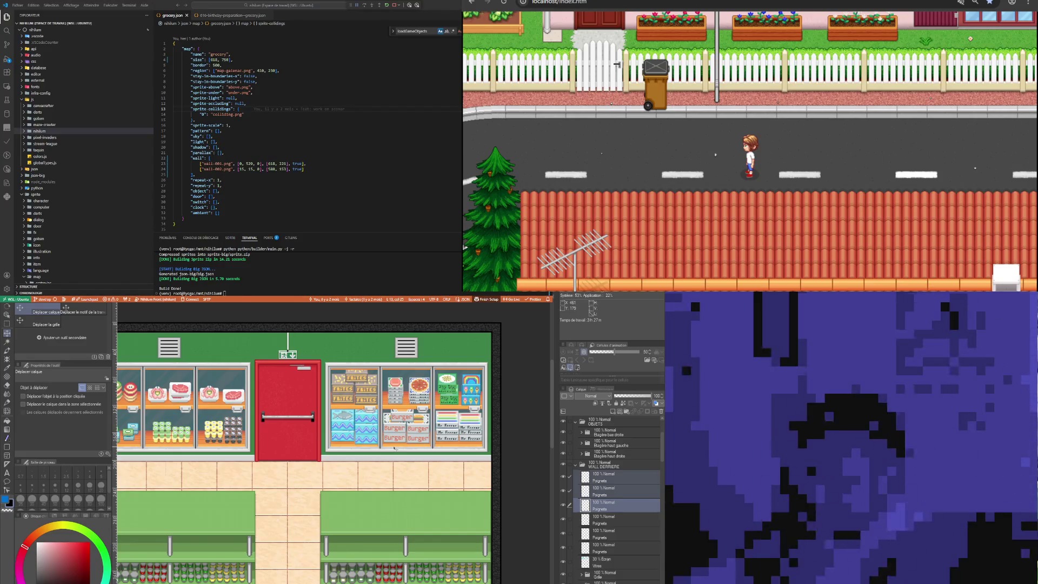
scroll(396, 448, "down", 3)
scroll(283, 419, "up", 2)
scroll(284, 419, "up", 1)
scroll(271, 417, "down", 1)
scroll(249, 414, "up", 1)
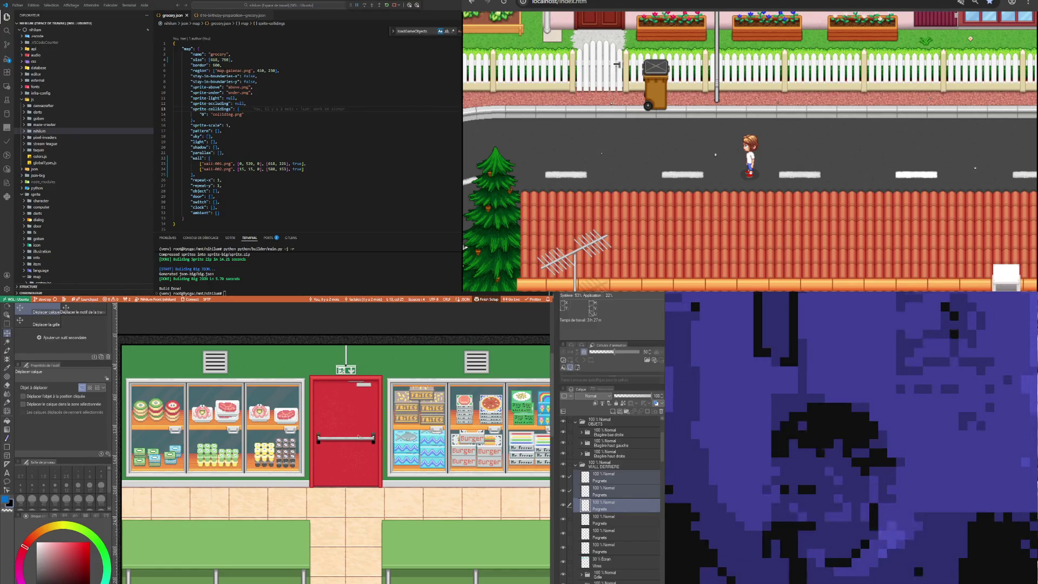
scroll(279, 437, "down", 3)
scroll(279, 437, "up", 2)
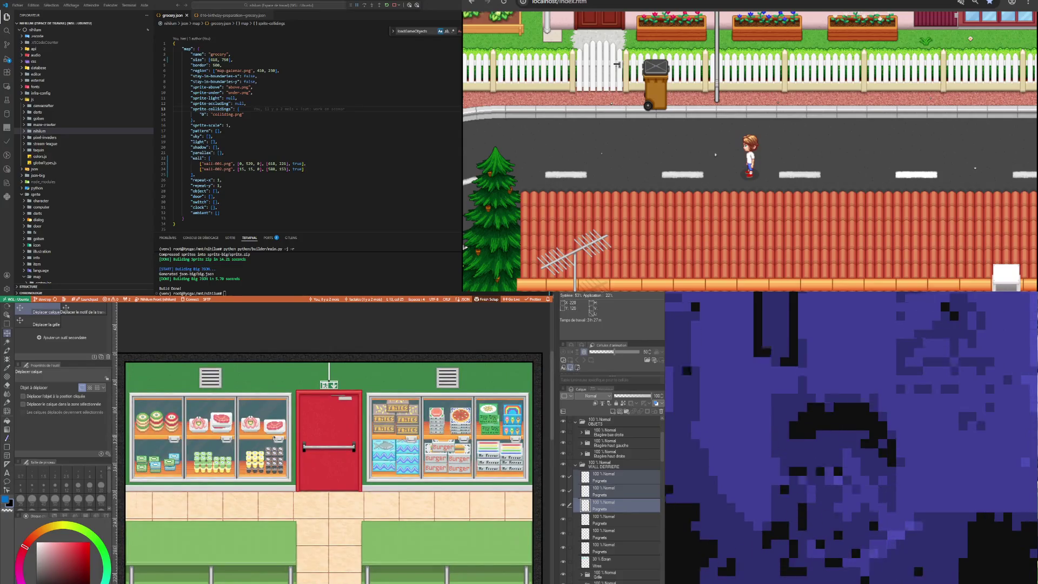